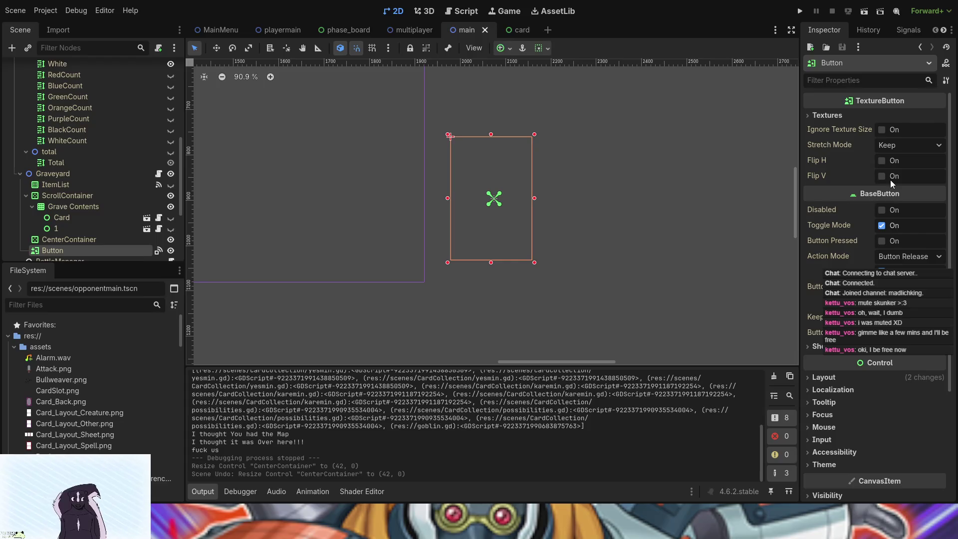
Step: Set Card_Back.png as the graveyard button's Normal texture
click(840, 115)
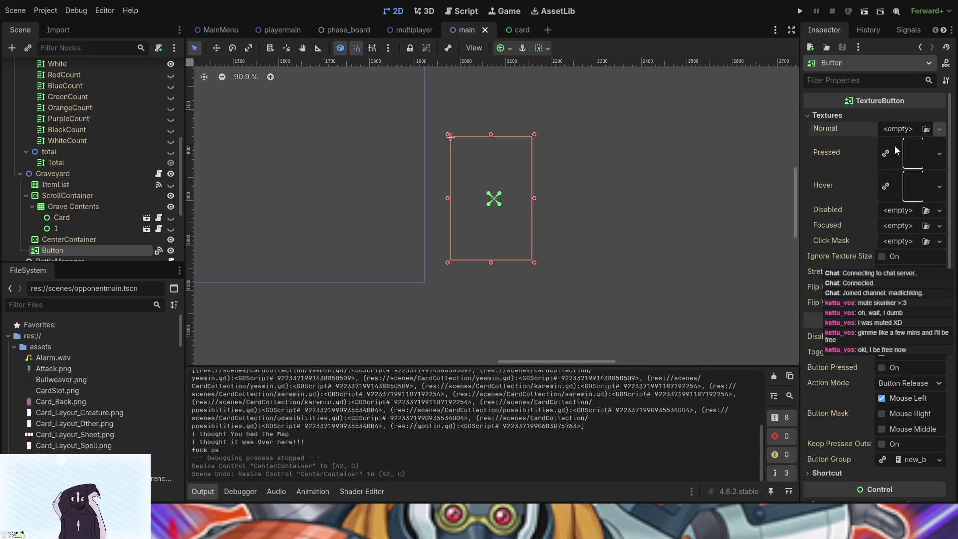
mouse_move(70, 405)
mouse_down()
mouse_move(664, 220)
mouse_move(913, 129)
mouse_up()
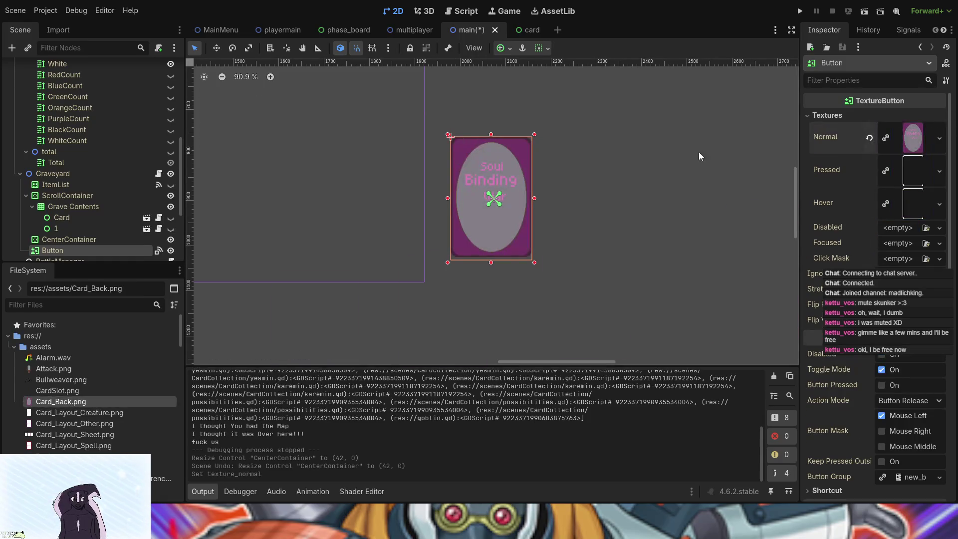
click(625, 239)
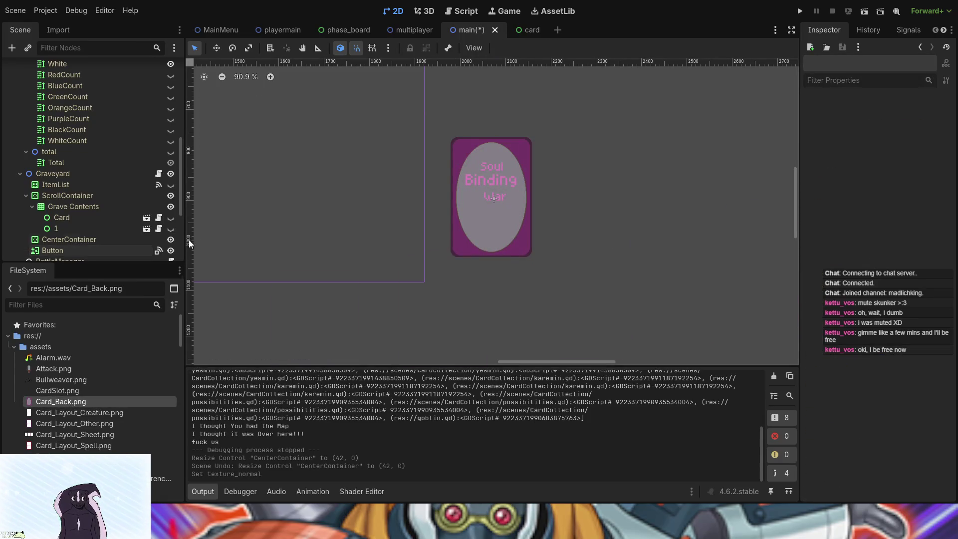
Step: Move the CenterContainer left to (-96, -136) over the card, then save and run the game
click(107, 241)
click(216, 48)
mouse_move(507, 198)
mouse_down()
mouse_move(450, 200)
mouse_move(449, 151)
mouse_up()
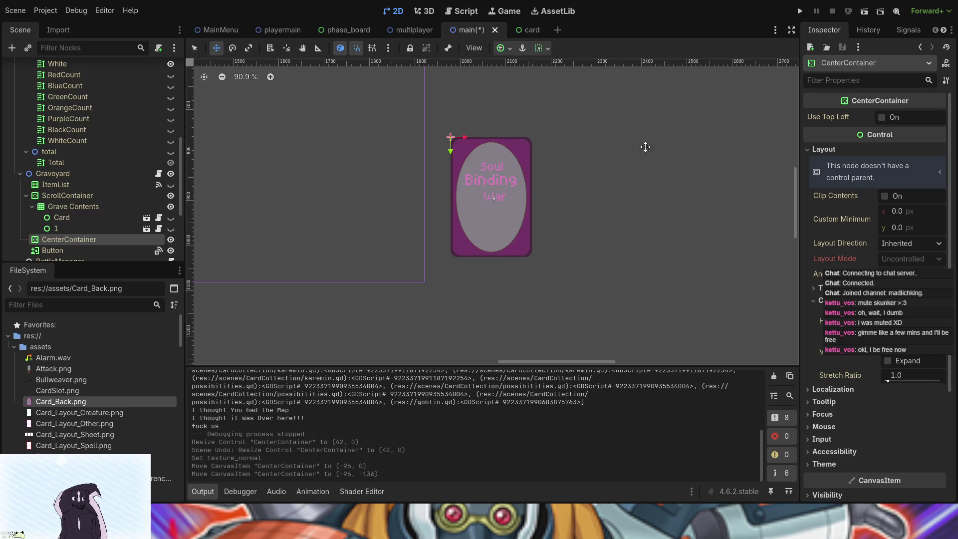
click(799, 11)
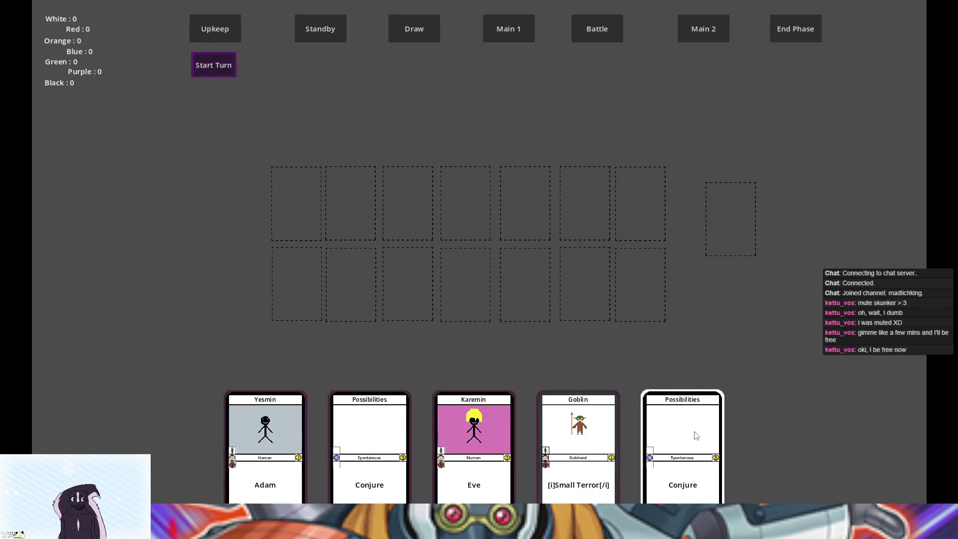
Step: Click the Goblin card in the running game's hand, then stop the game with F8
click(536, 437)
click(537, 436)
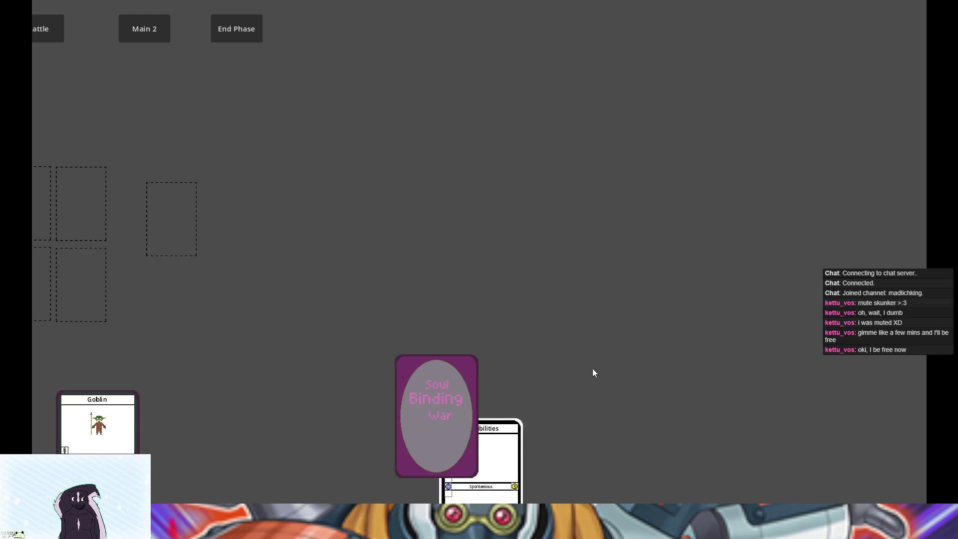
key(F8)
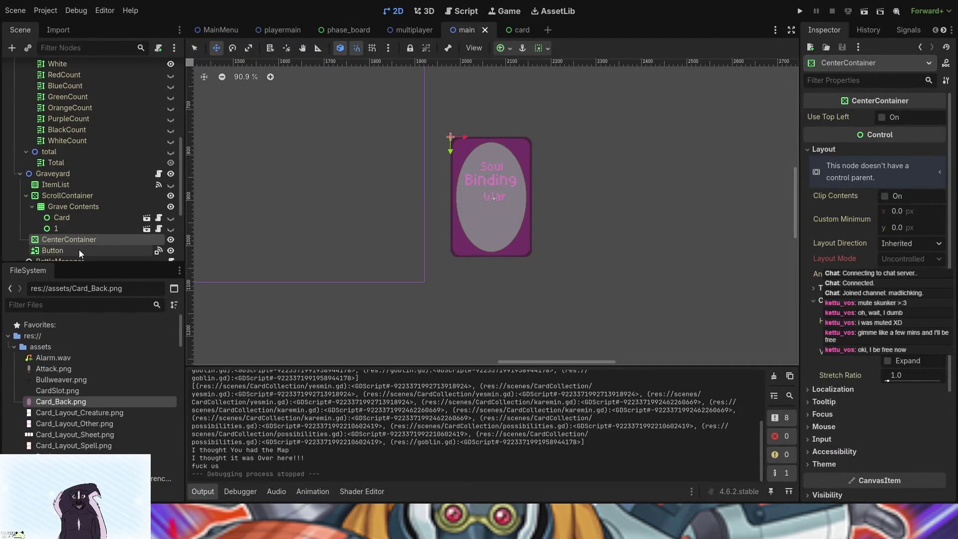
Step: Undo the Card_Back texture and the CenterContainer moves, then select the grave's Card node
key(ctrl+z)
key(ctrl+z)
key(ctrl+z)
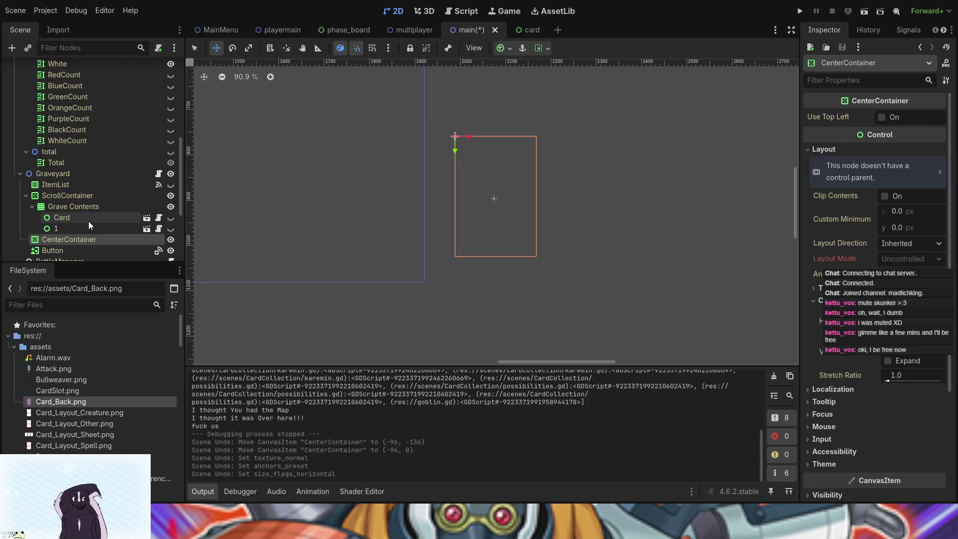
key(ctrl+z)
key(ctrl+z)
key(ctrl+z)
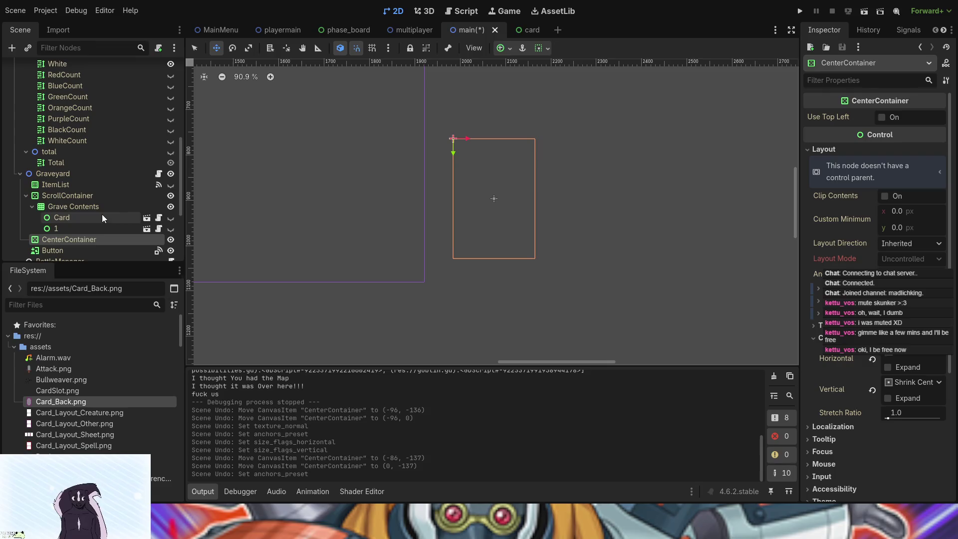
click(90, 216)
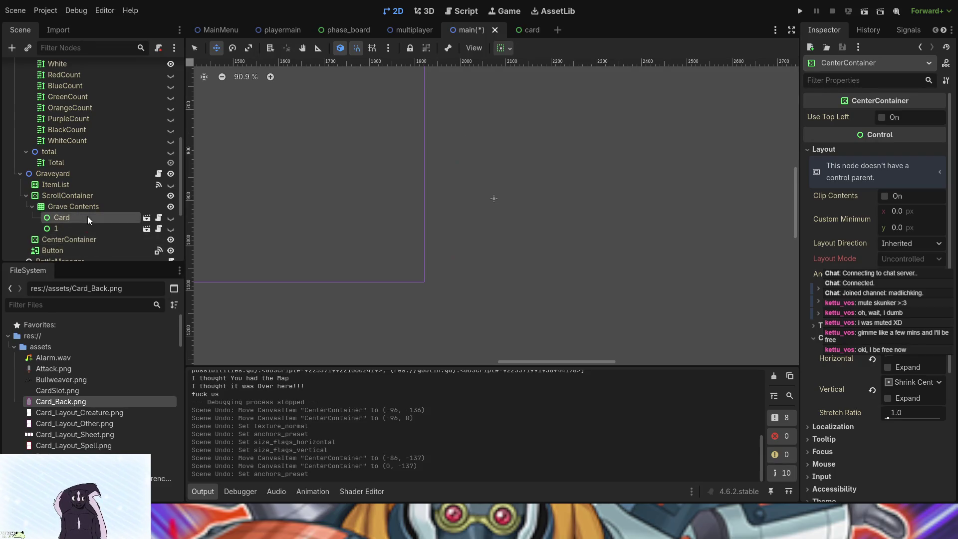
scroll(88, 216, down, 2)
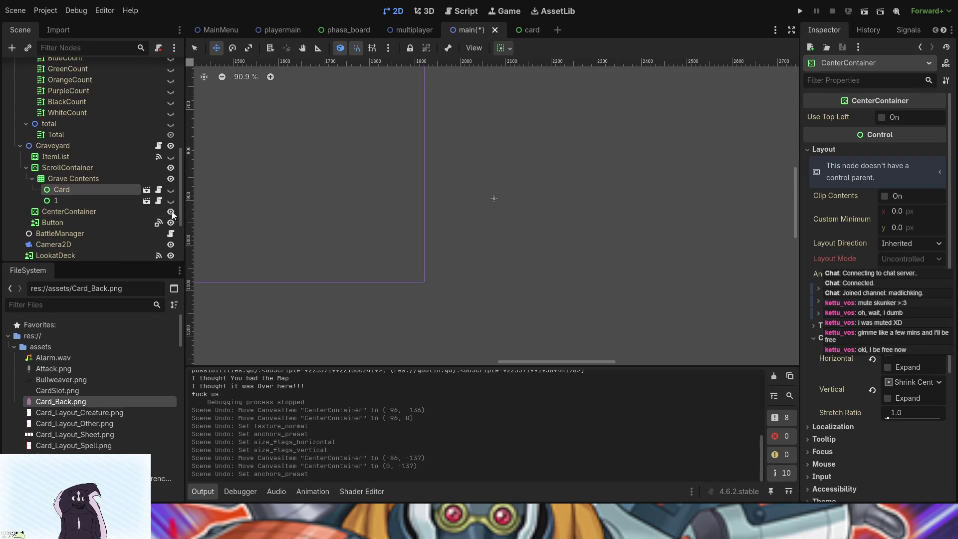
drag(91, 194, 80, 212)
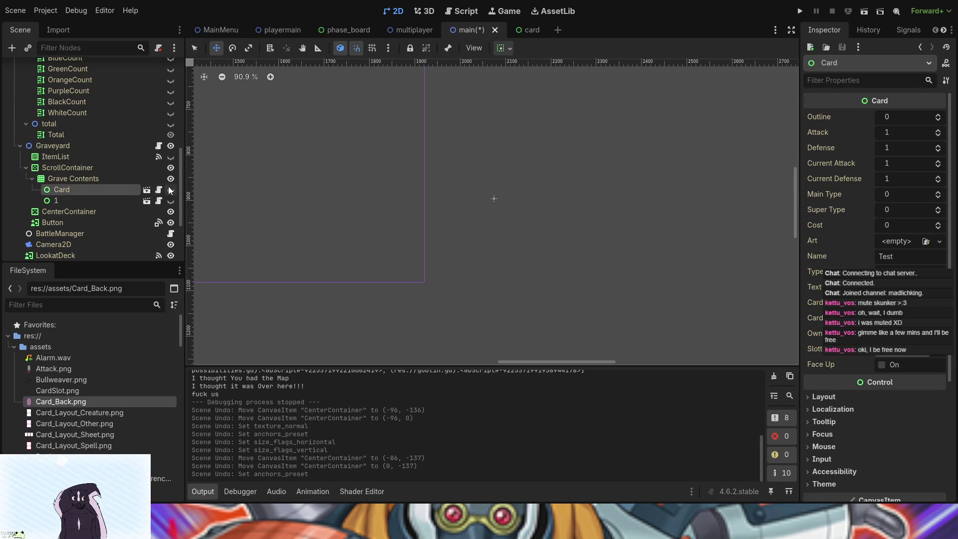
Step: Make grave card 1 visible and try reparenting the Card node under CenterContainer
click(171, 200)
drag(97, 192, 85, 211)
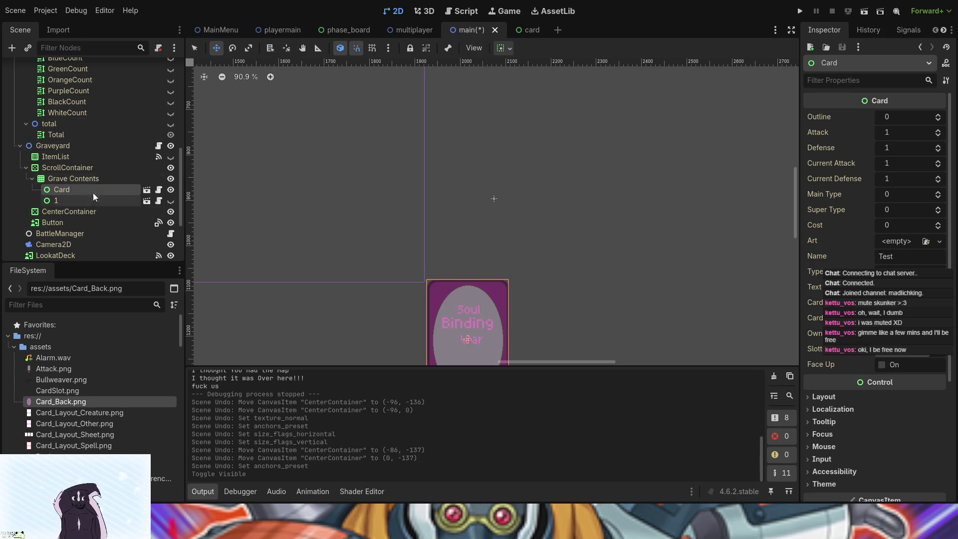
scroll(508, 254, down, 2)
scroll(462, 321, up, 2)
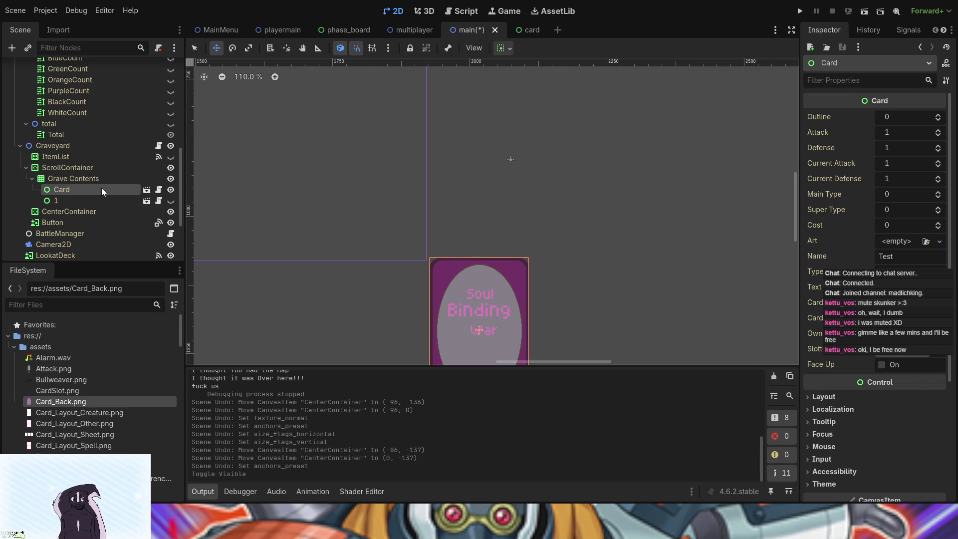
mouse_move(101, 188)
mouse_down()
mouse_move(92, 213)
mouse_move(65, 173)
mouse_move(68, 191)
mouse_up()
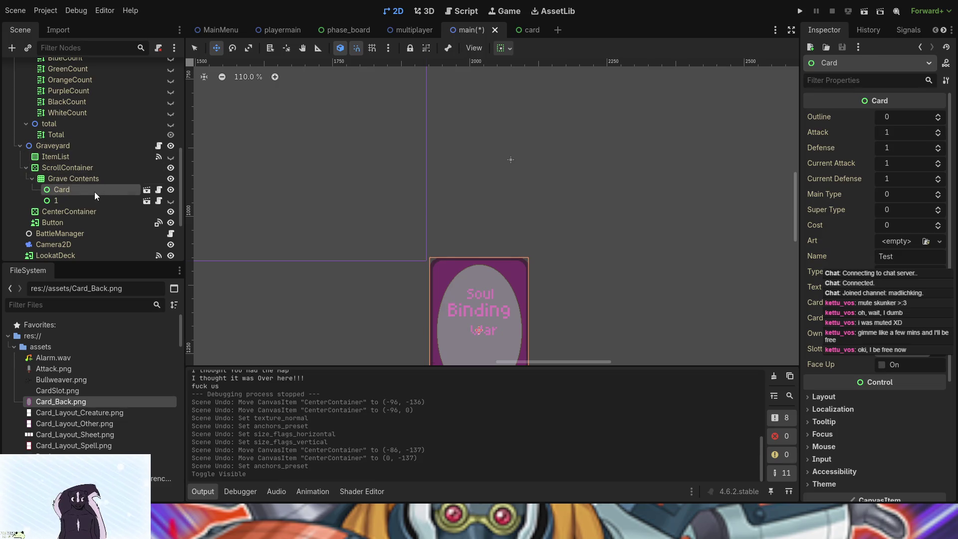
click(170, 189)
click(171, 190)
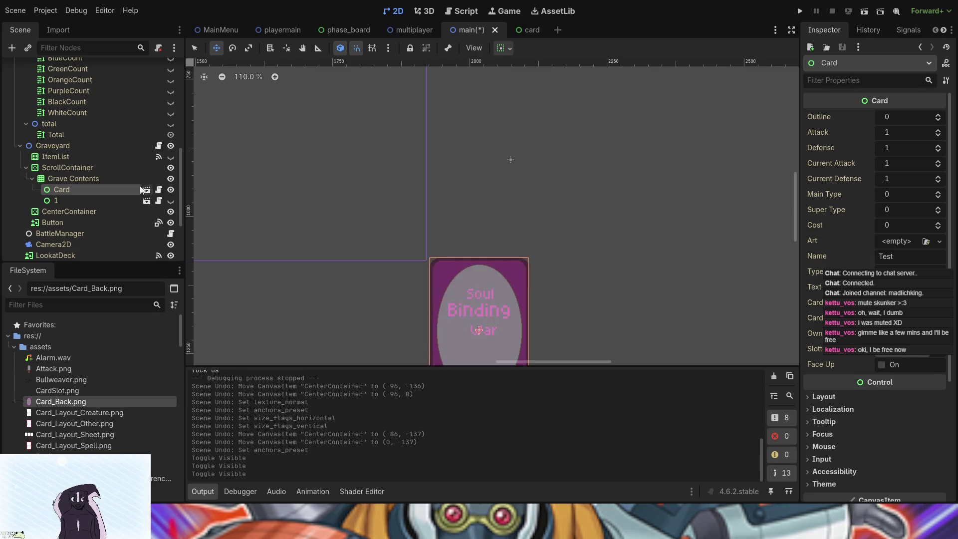
Step: Save the main scene with Ctrl+S
scroll(87, 188, down, 3)
scroll(87, 188, up, 3)
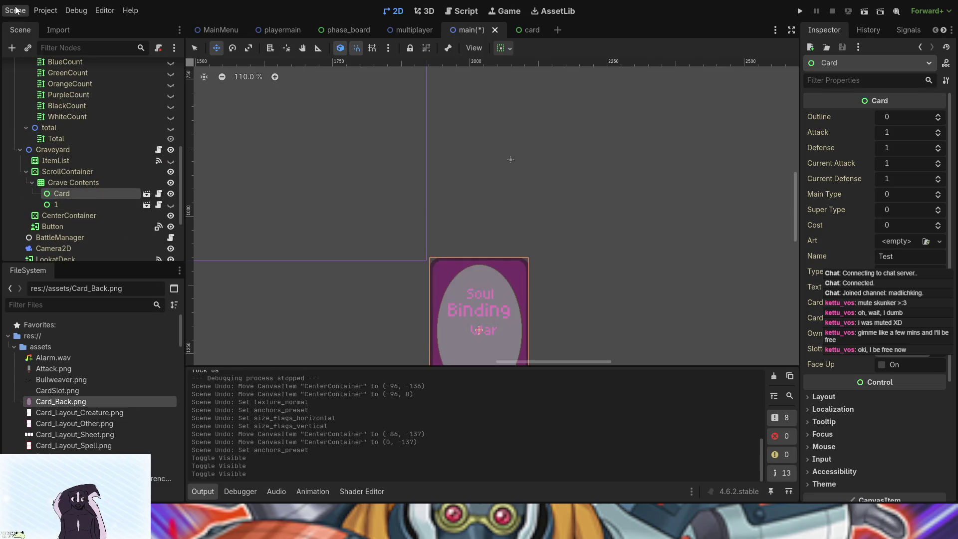
key(ctrl+s)
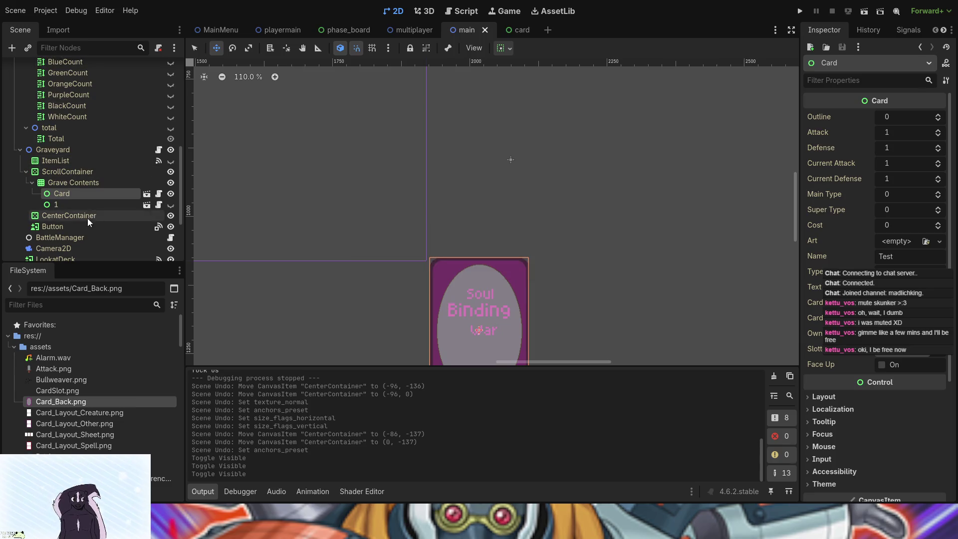
Step: Instance a new Card scene and drag it past Button and ScrollContainer into ItemList
click(82, 214)
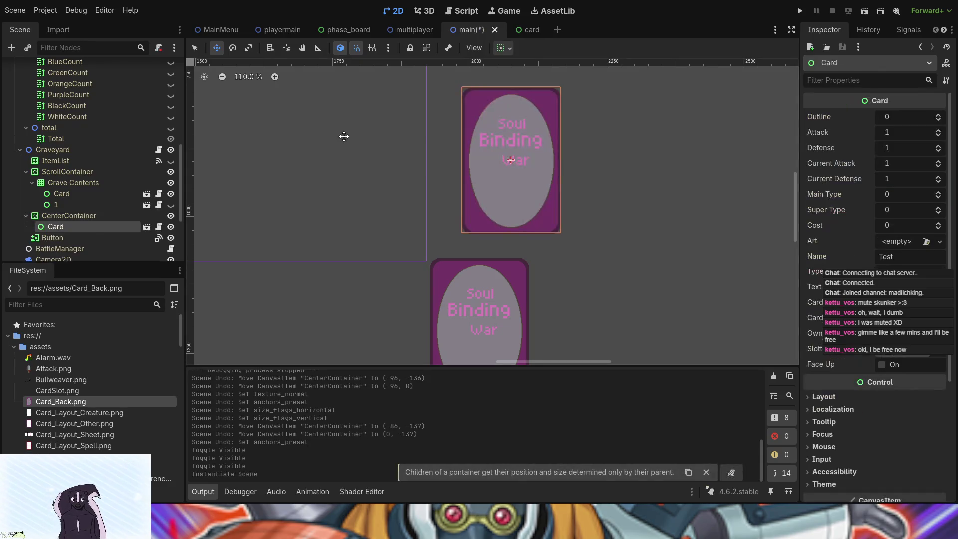
mouse_move(88, 227)
mouse_down()
mouse_move(83, 244)
mouse_move(83, 233)
mouse_up()
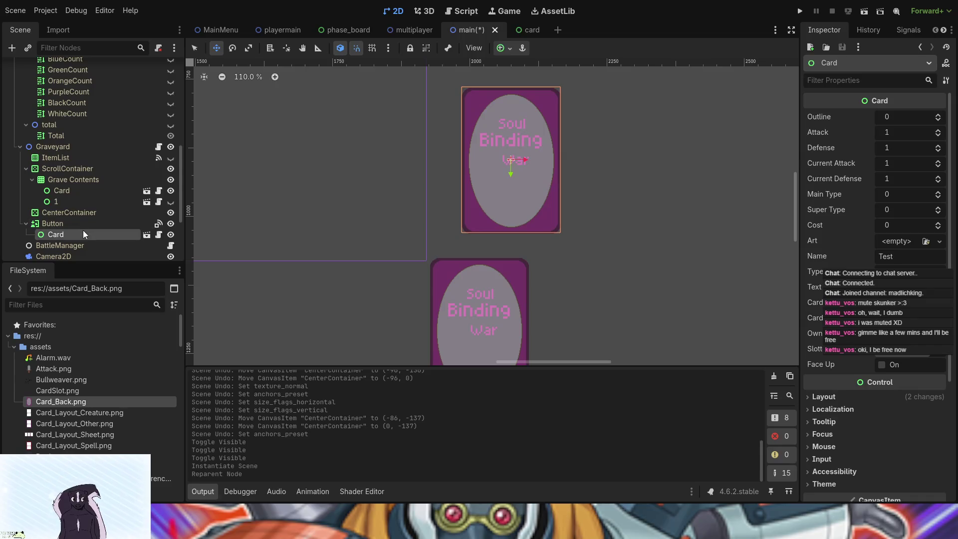
drag(83, 232, 82, 169)
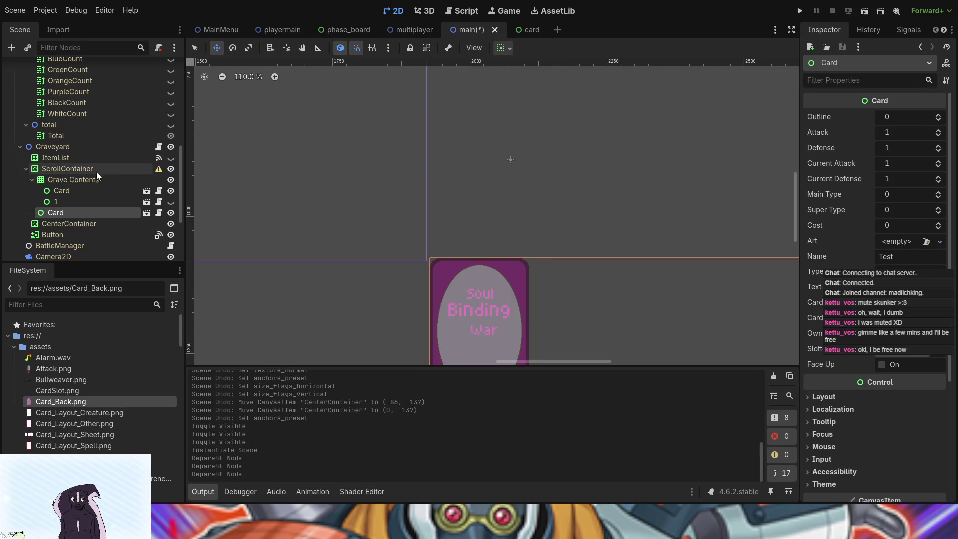
drag(80, 212, 77, 157)
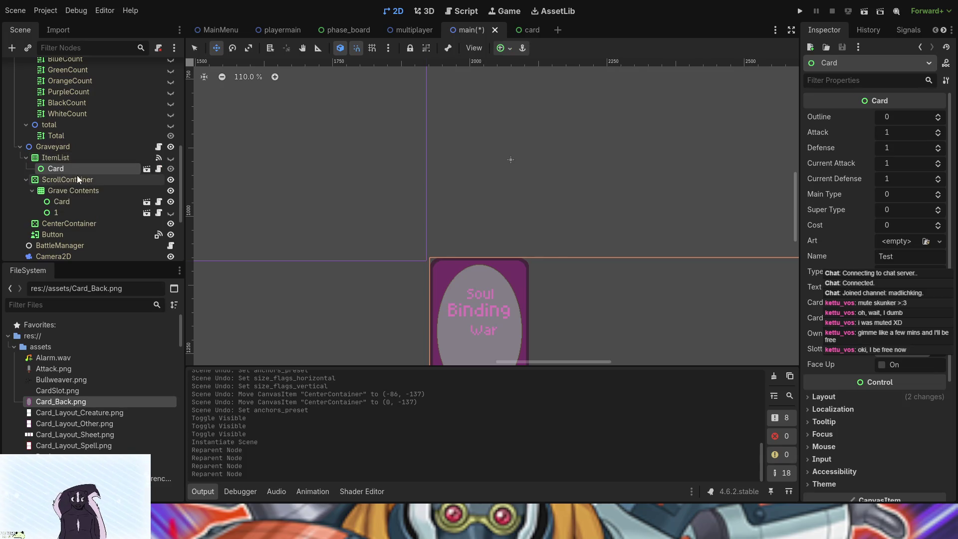
Step: Toggle the new Card's and ItemList's visibility, then undo a stray move out of ItemList
click(164, 159)
click(165, 159)
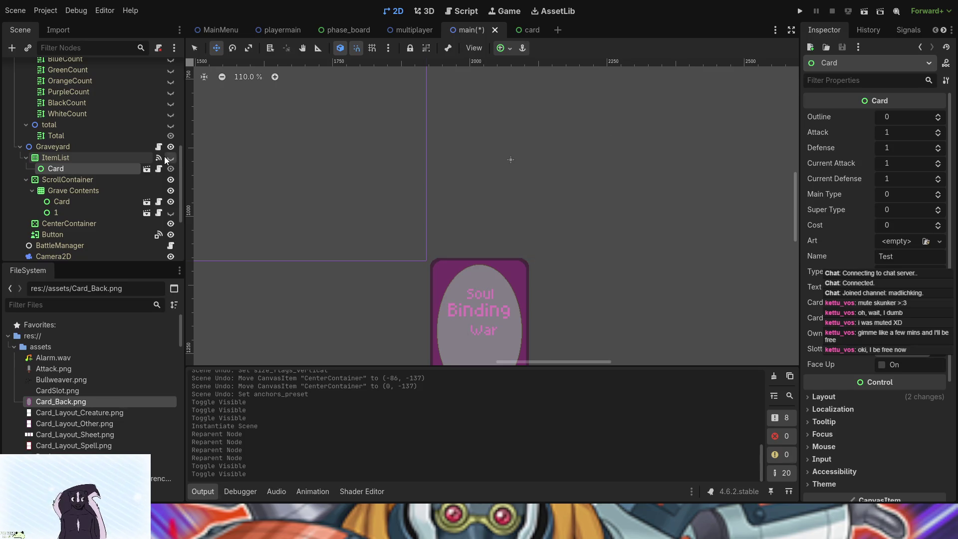
click(166, 157)
drag(86, 168, 83, 148)
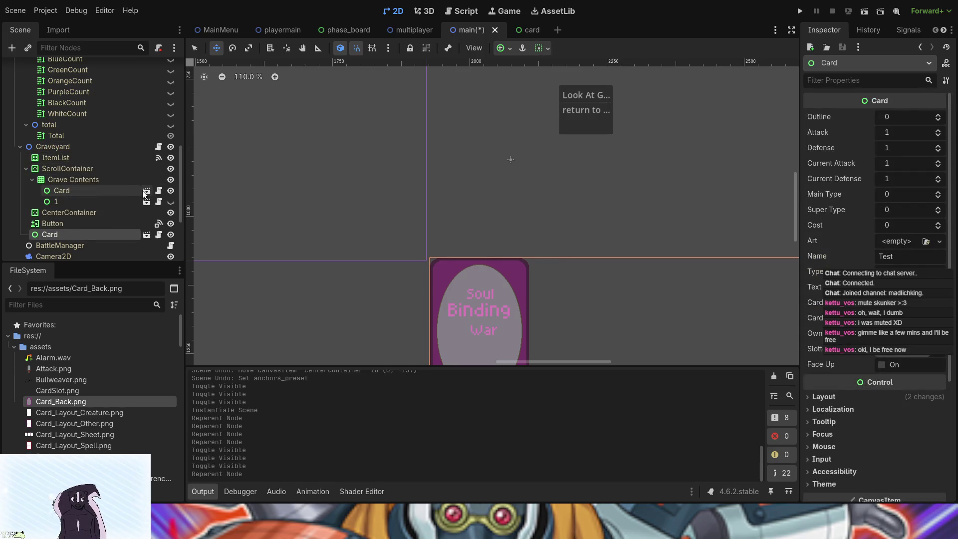
key(ctrl+z)
key(ctrl+z)
key(ctrl+z)
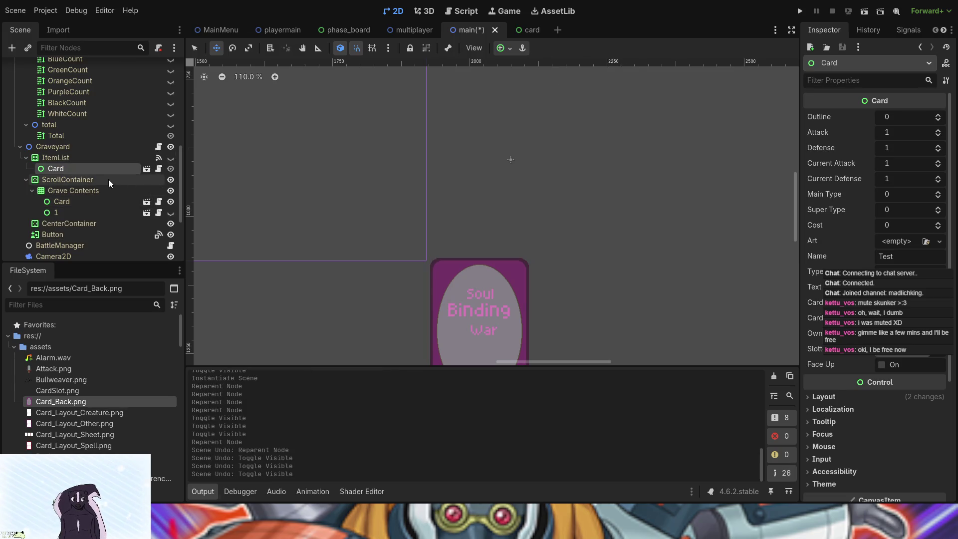
Step: Inspect the ItemList, CenterContainer and CardSlots nodes and pan to the card slot board
click(76, 159)
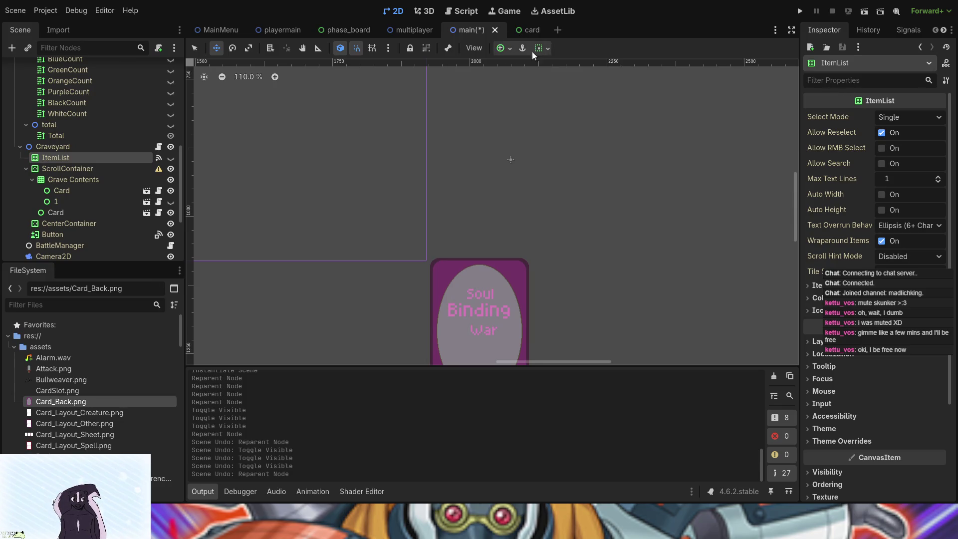
scroll(10, 168, down, 2)
click(56, 198)
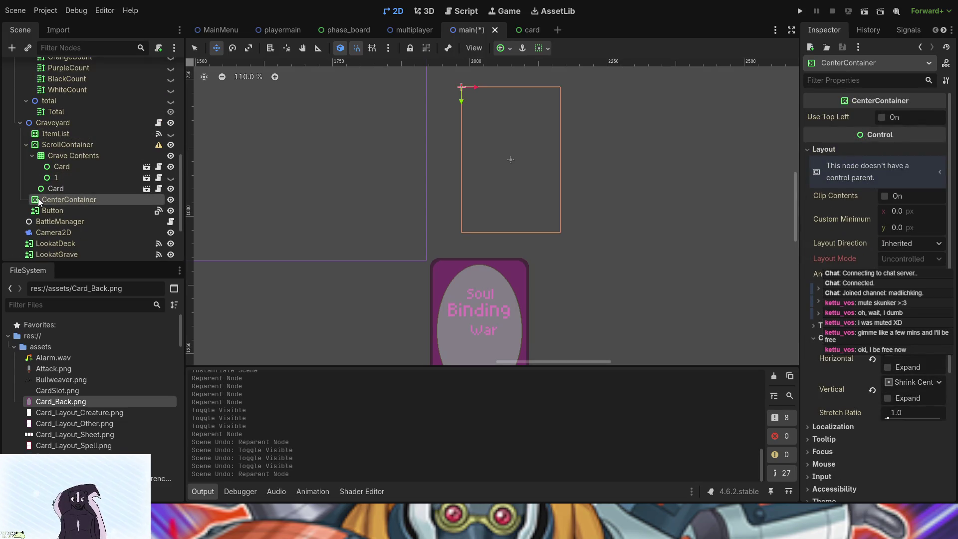
scroll(52, 199, up, 10)
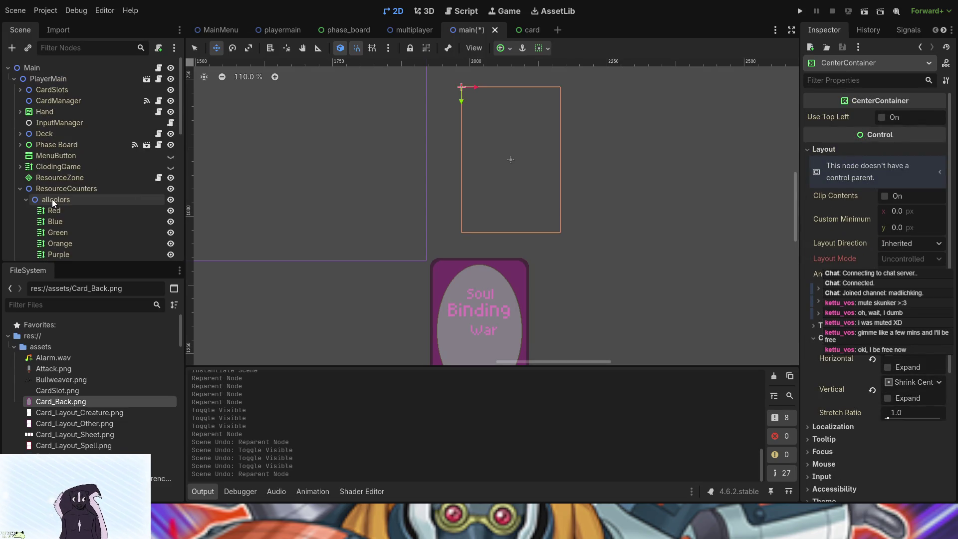
click(58, 91)
scroll(261, 192, down, 5)
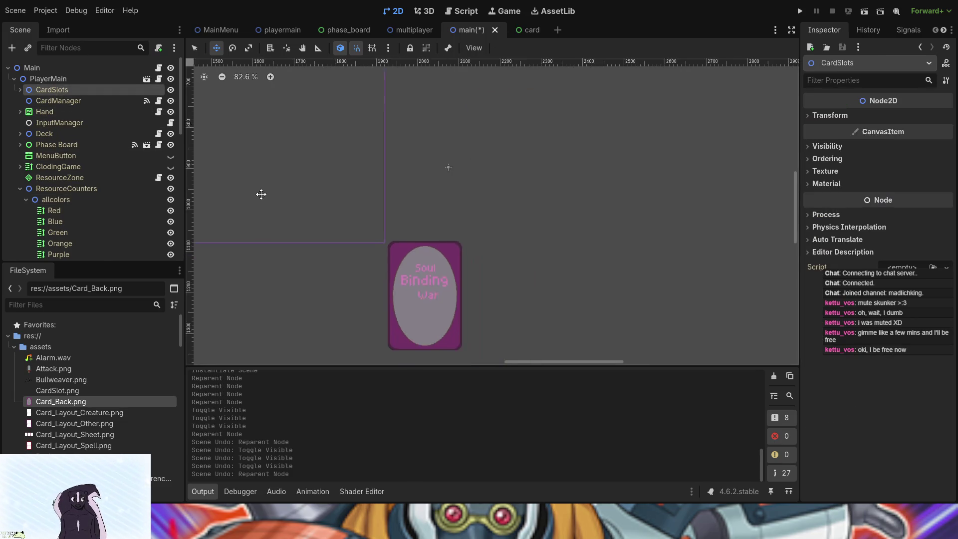
mouse_move(263, 197)
mouse_down()
mouse_move(430, 237)
mouse_move(537, 277)
mouse_up()
click(195, 48)
Step: Try moving the grave Card under CenterContainer, undo it, and hide the Grave Contents Card
scroll(45, 184, down, 10)
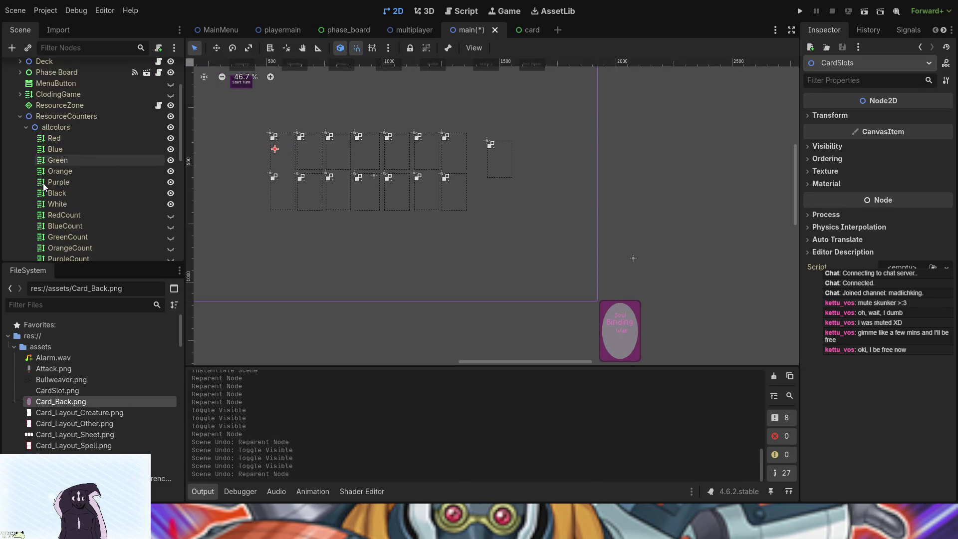
scroll(59, 192, down, 2)
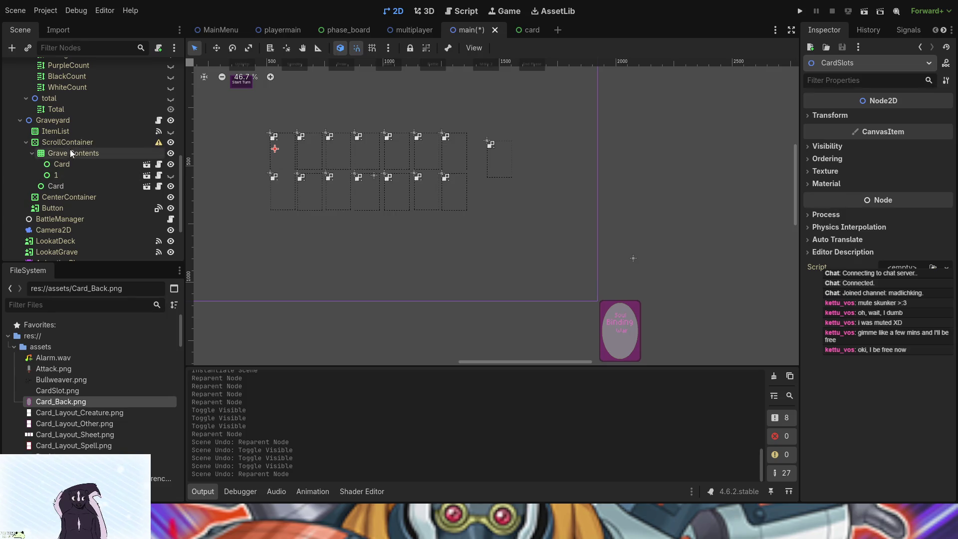
drag(69, 185, 65, 207)
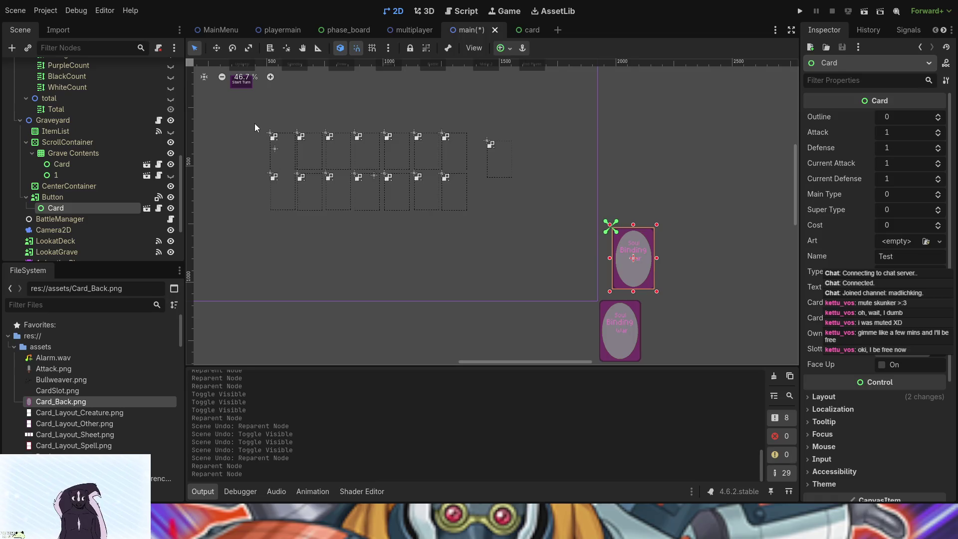
key(ctrl+z)
key(ctrl+z)
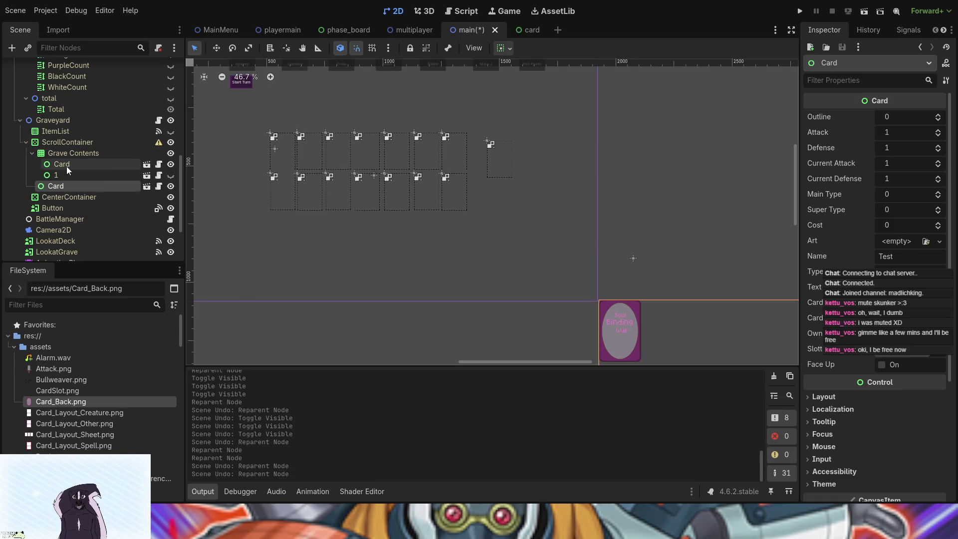
key(ctrl+z)
key(ctrl+z)
key(ctrl+z)
key(ctrl+z)
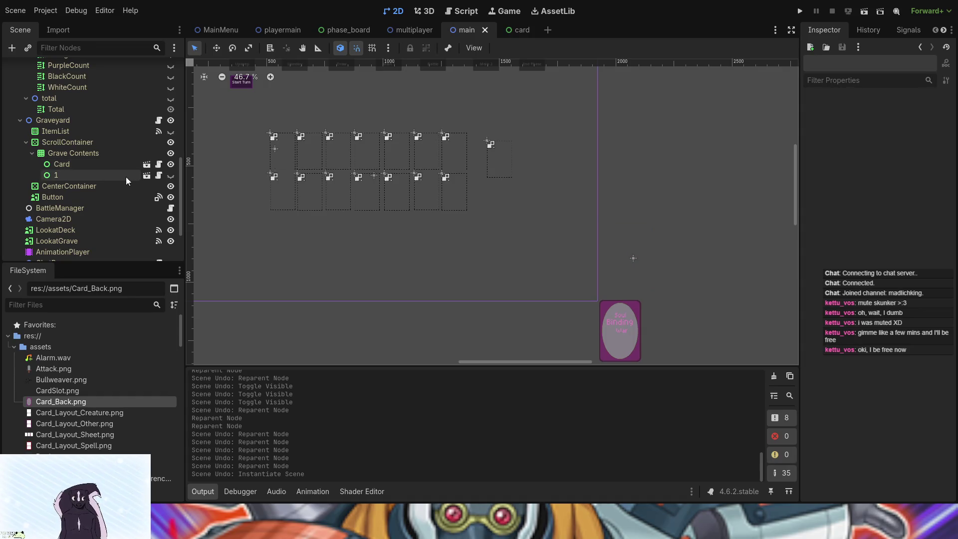
click(170, 164)
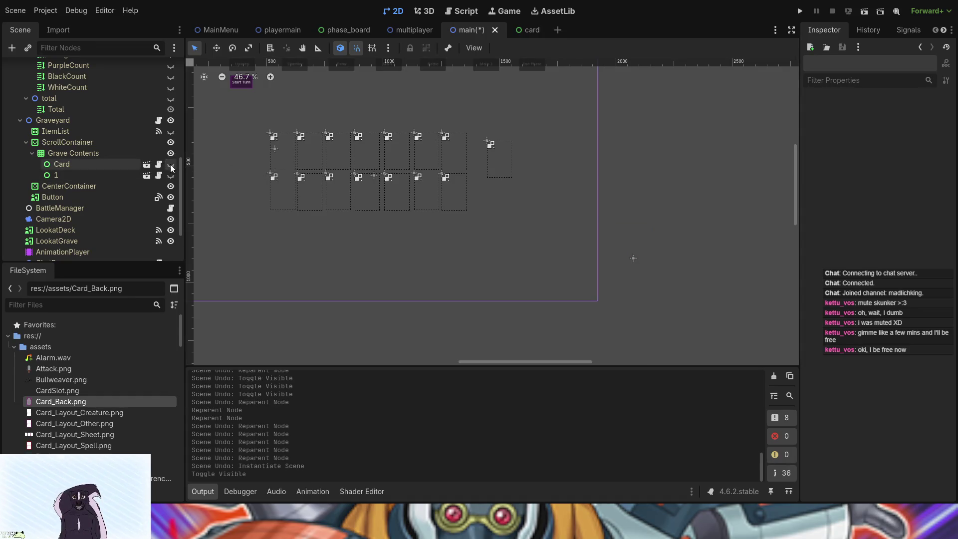
mouse_move(544, 206)
mouse_down()
mouse_move(444, 198)
mouse_move(291, 229)
mouse_move(448, 221)
mouse_up()
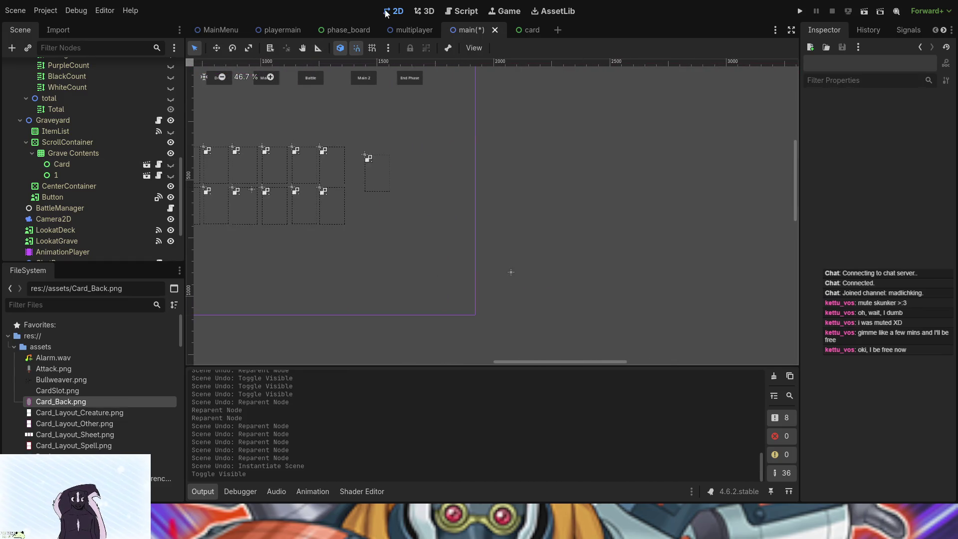
click(524, 29)
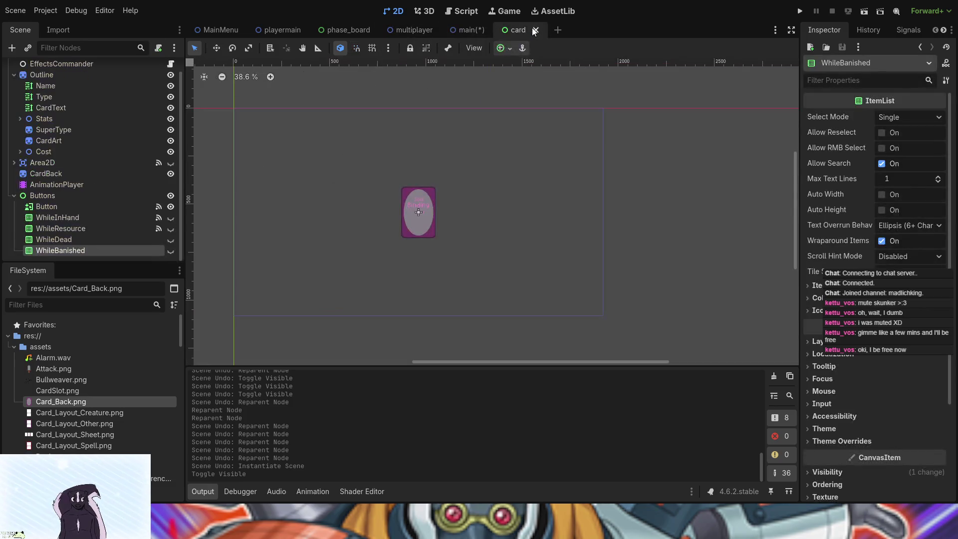
Step: Open card.gd, the card root's script, in the Script workspace and scroll through it
click(430, 12)
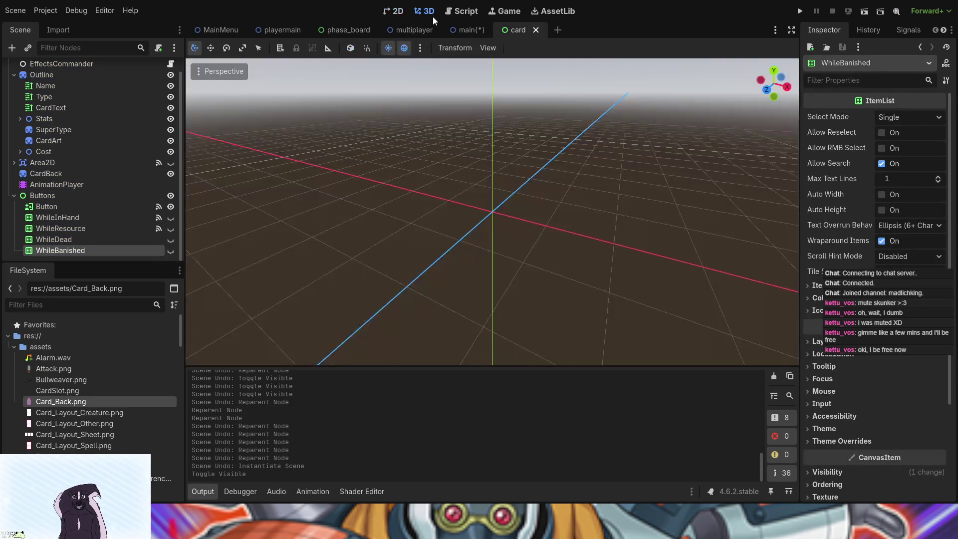
click(398, 11)
click(472, 15)
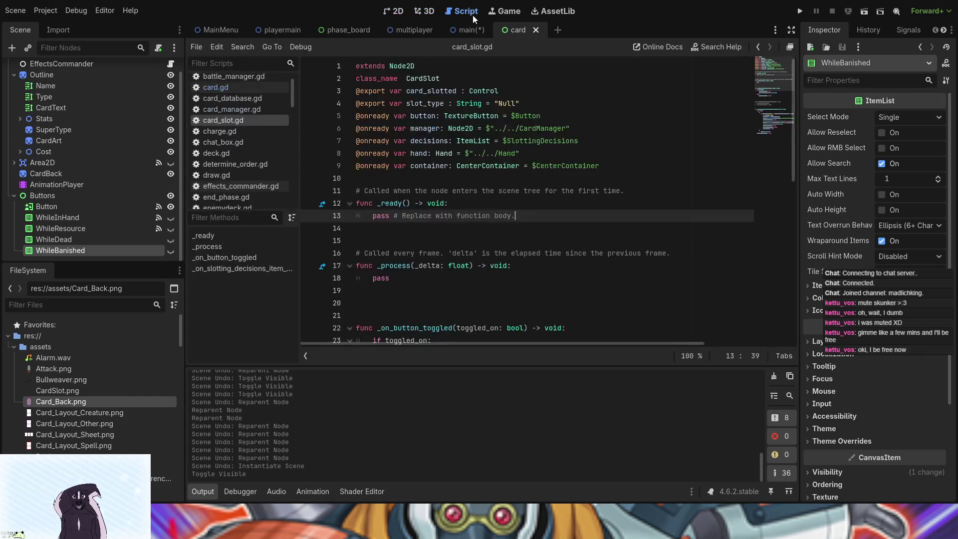
scroll(148, 192, up, 2)
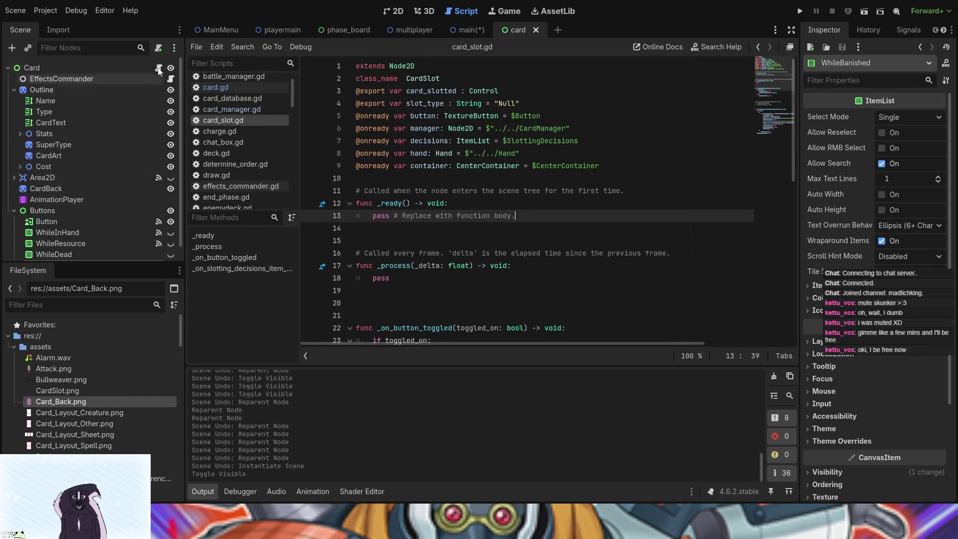
click(158, 68)
scroll(491, 265, down, 6)
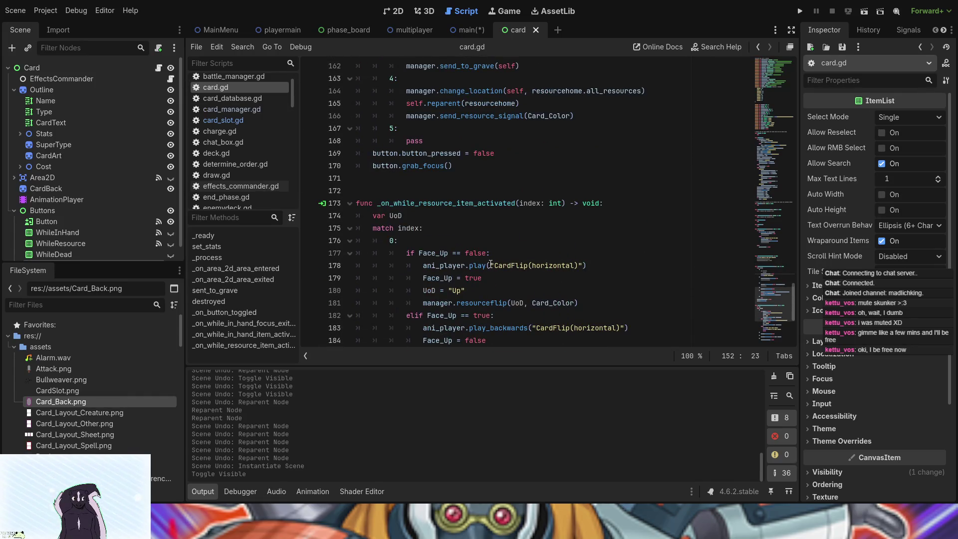
scroll(491, 265, up, 5)
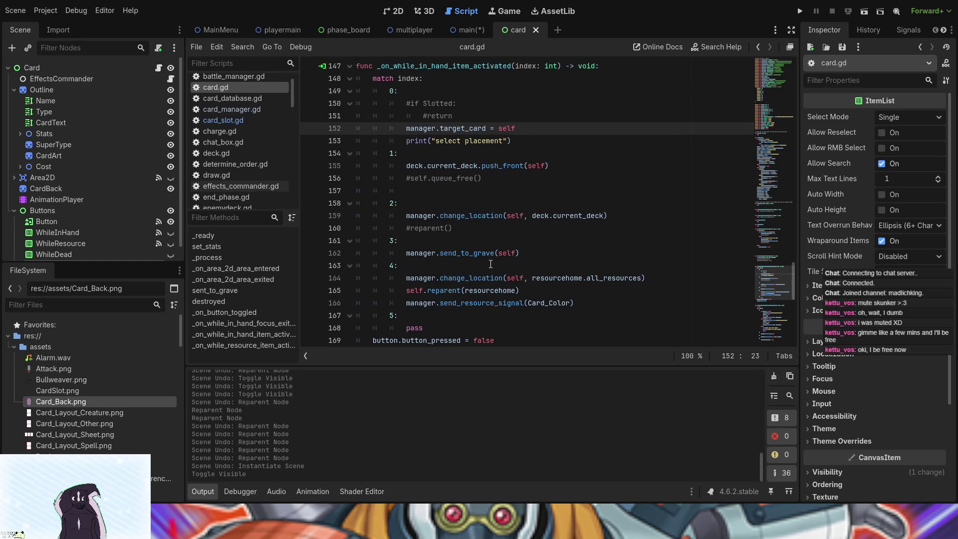
scroll(490, 264, down, 4)
scroll(122, 241, down, 1)
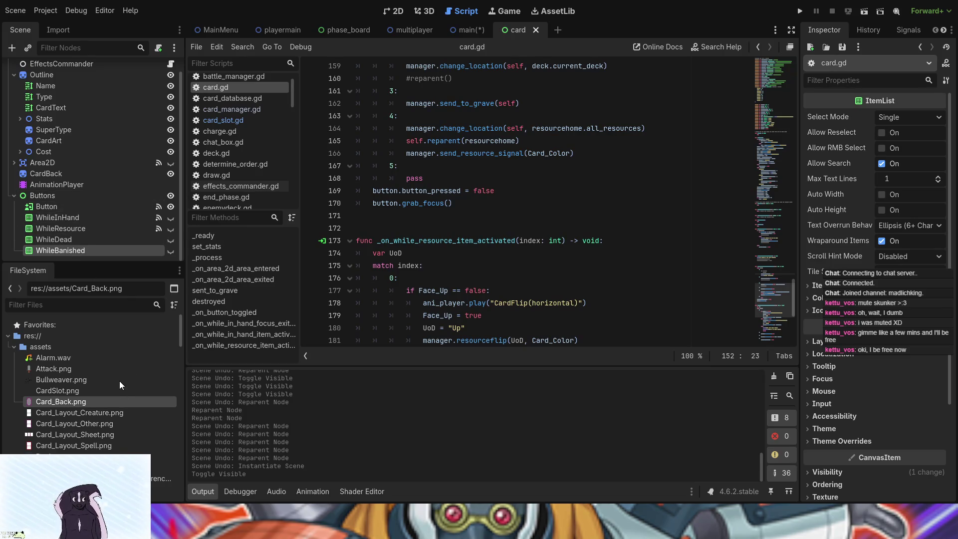
Step: Duplicate the WhileBanished list and name the copy WhileOhField
key(ctrl+d)
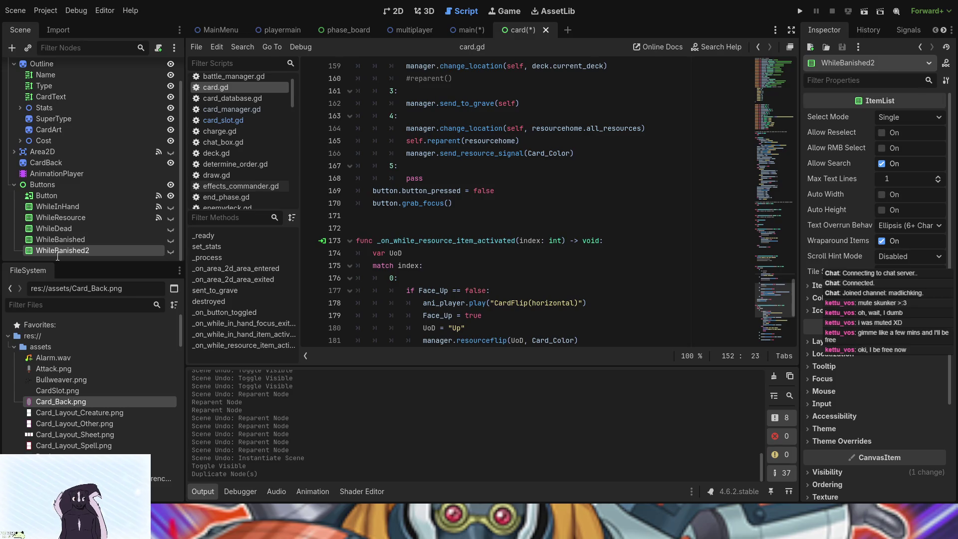
text(OhFiel)
key(Return)
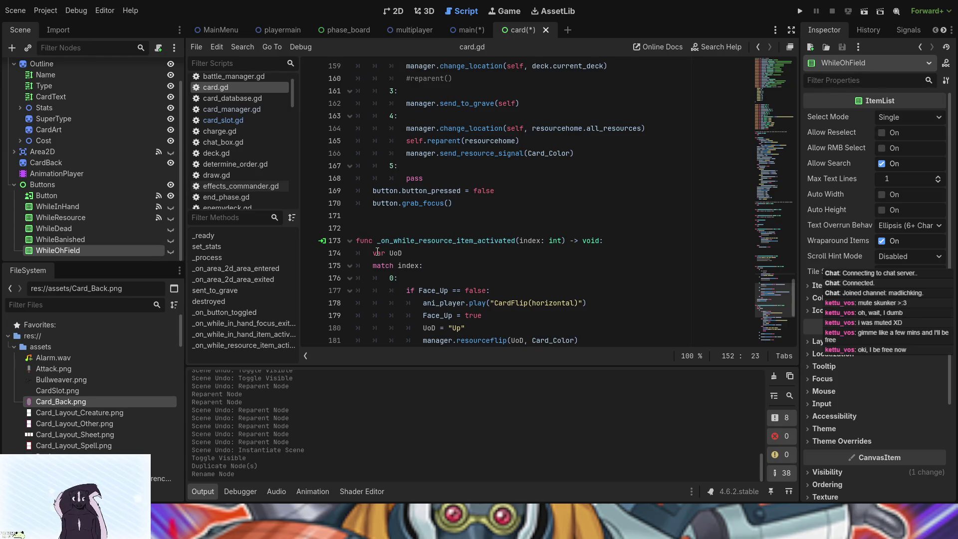
scroll(479, 259, down, 2)
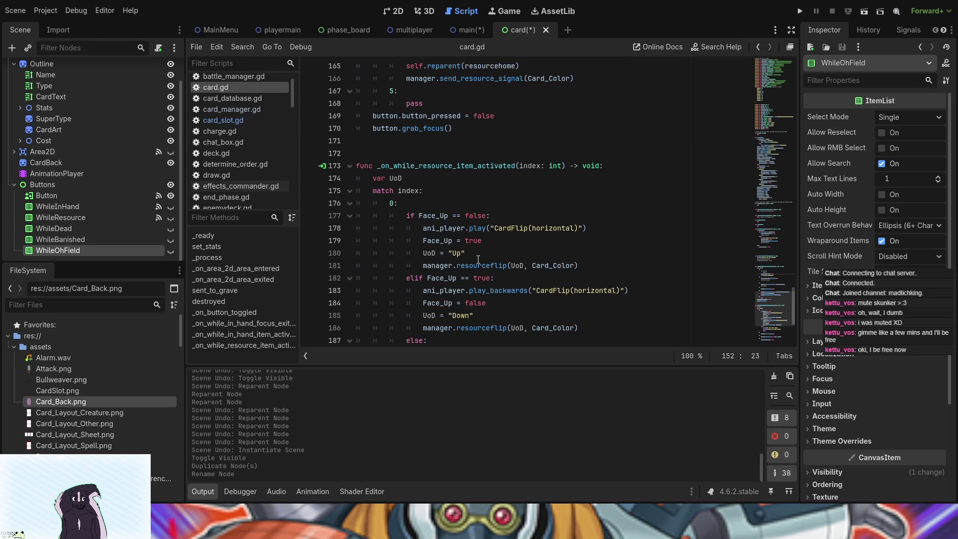
scroll(478, 259, up, 7)
scroll(478, 259, down, 1)
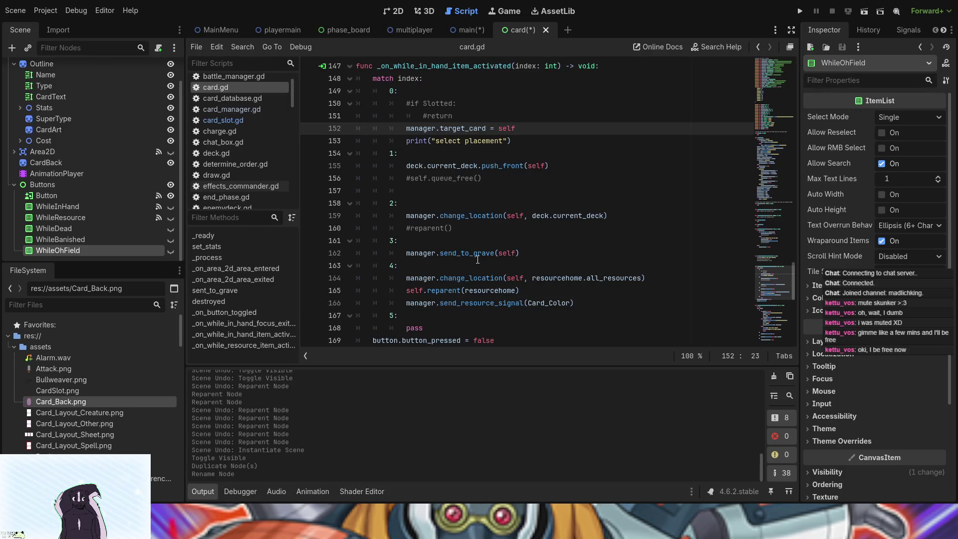
Step: Open card_manager.gd and place the cursor on the cards_moving call in send_to_grave
click(248, 98)
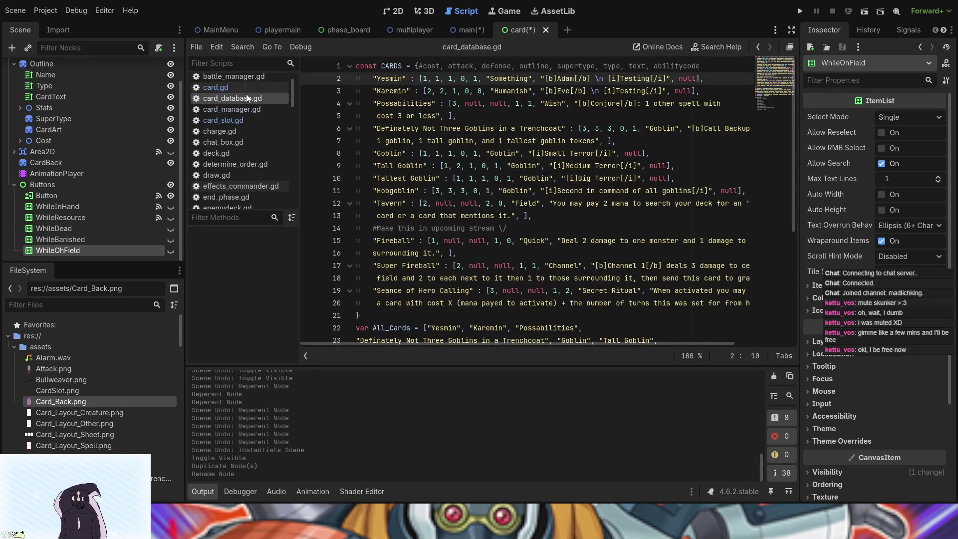
click(229, 110)
scroll(572, 231, up, 8)
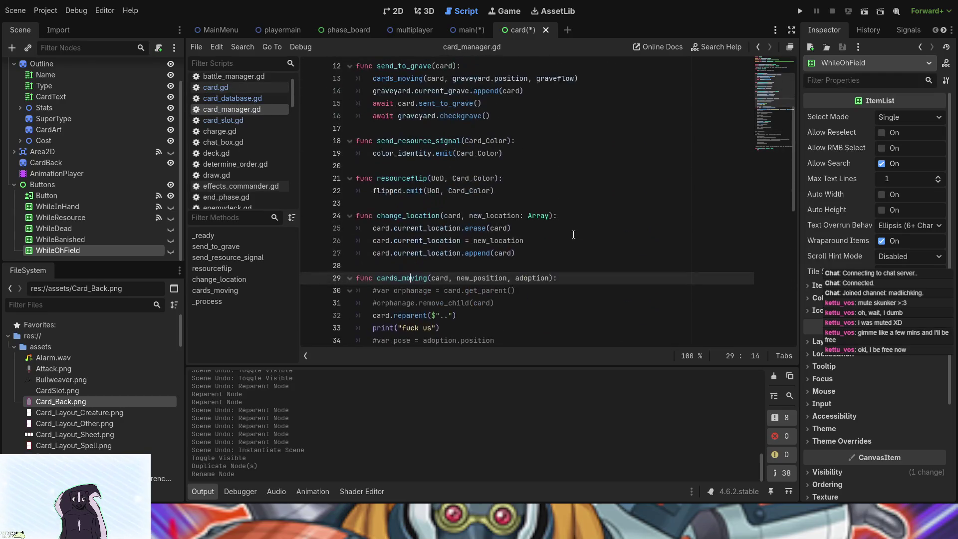
scroll(573, 234, up, 1)
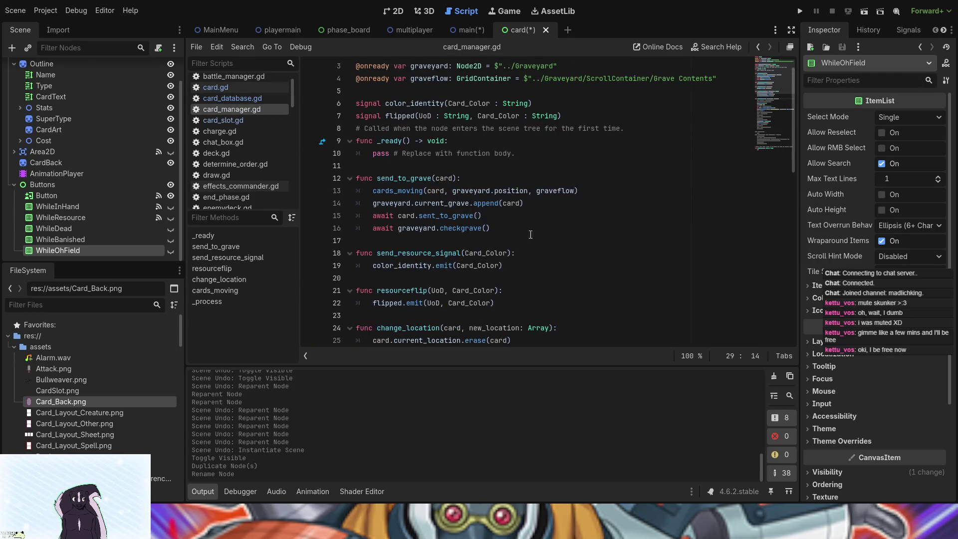
click(402, 191)
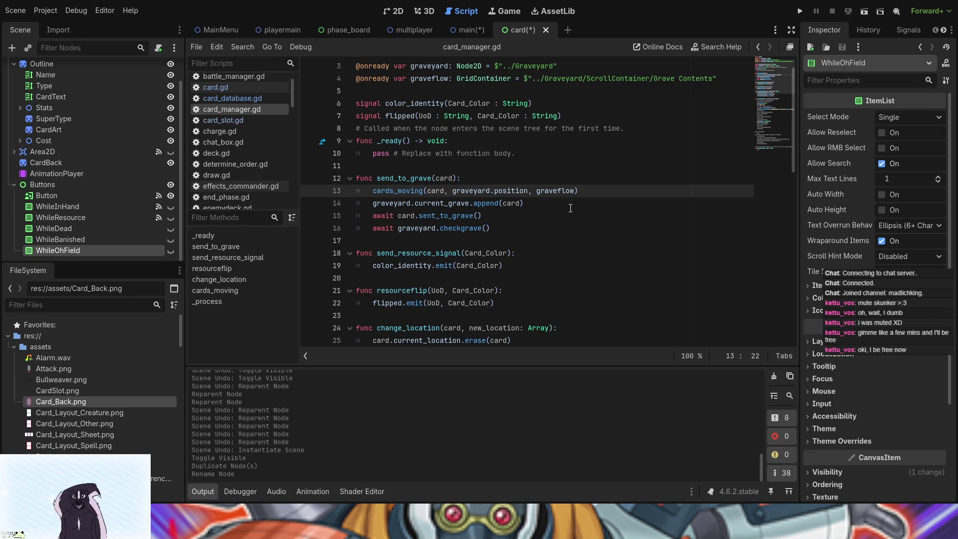
Step: Scroll through send_to_grave, change_location and cards_moving in card_manager.gd
scroll(554, 208, down, 5)
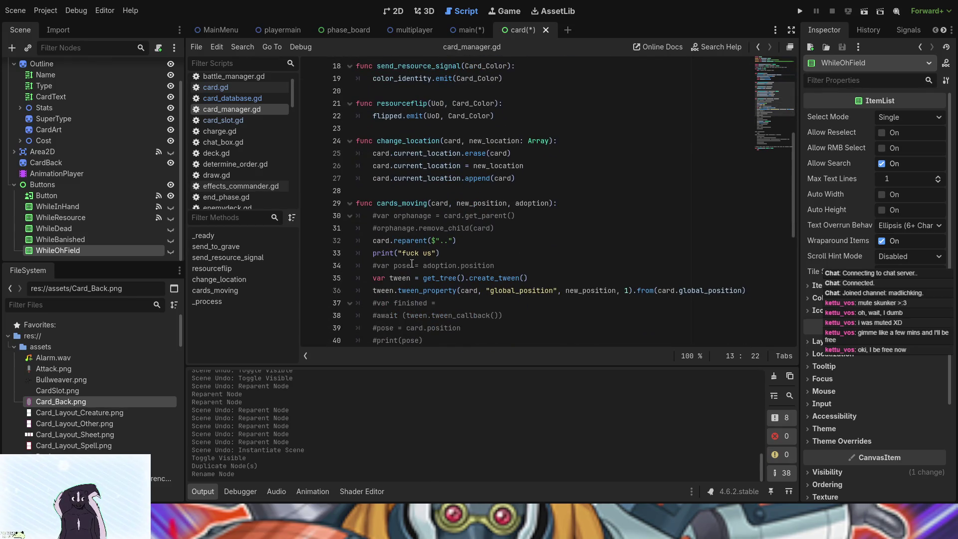
scroll(413, 265, down, 3)
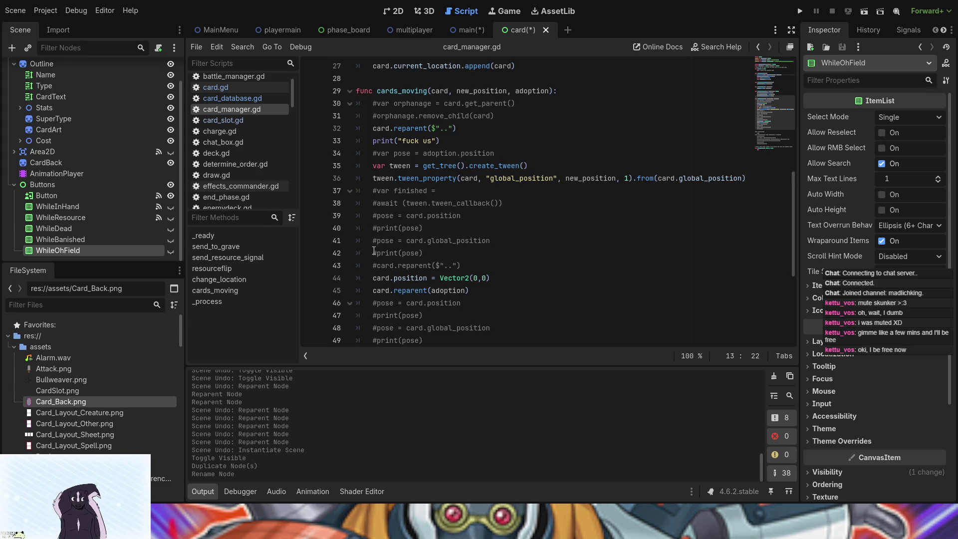
scroll(374, 250, up, 1)
scroll(376, 256, up, 1)
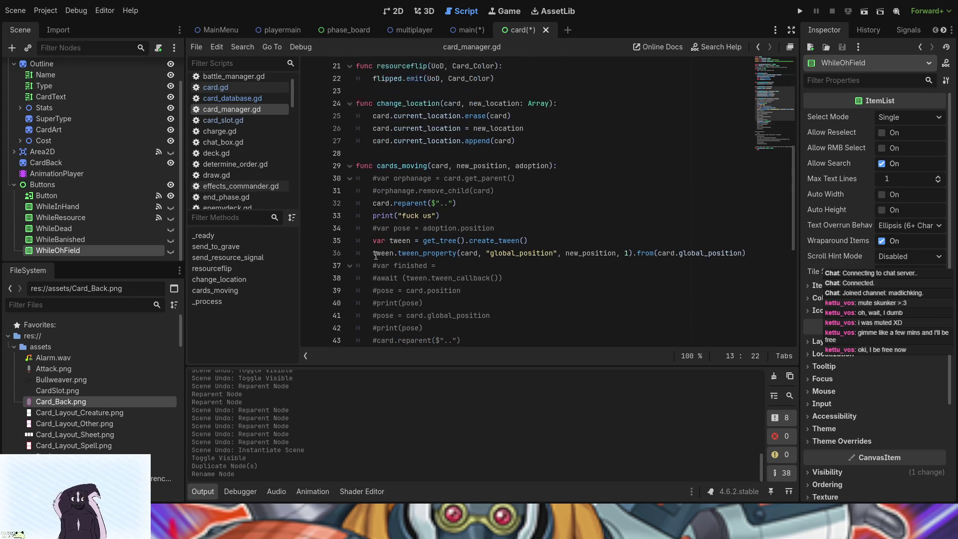
scroll(375, 255, up, 5)
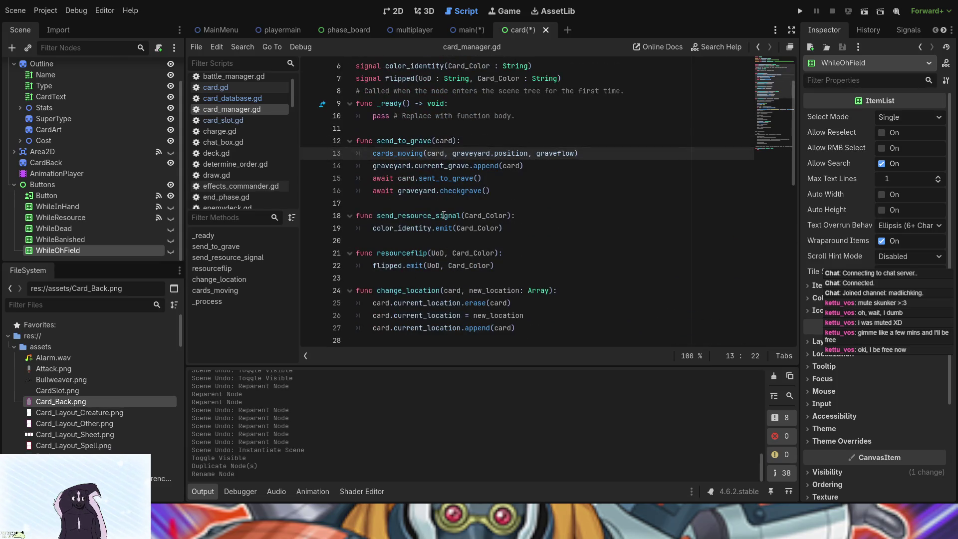
scroll(443, 215, down, 5)
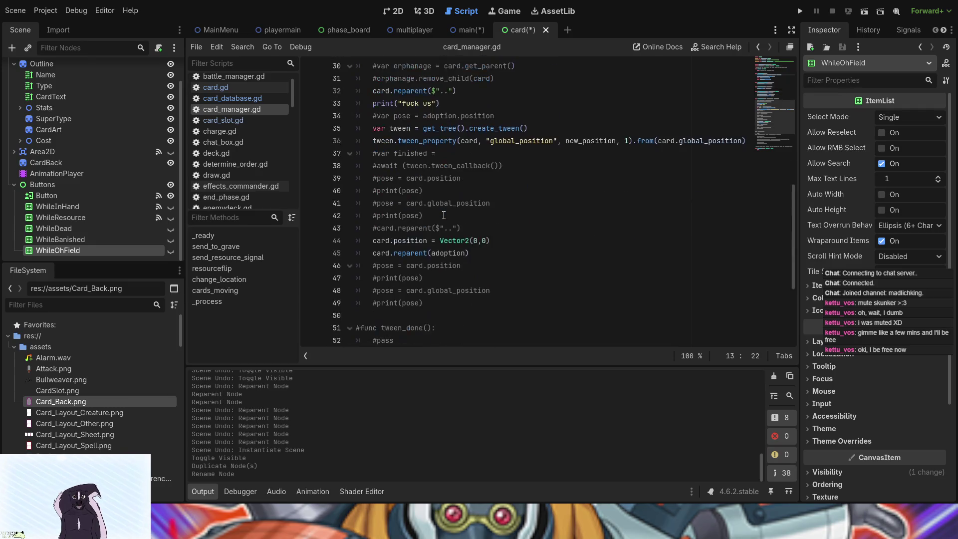
scroll(443, 215, up, 5)
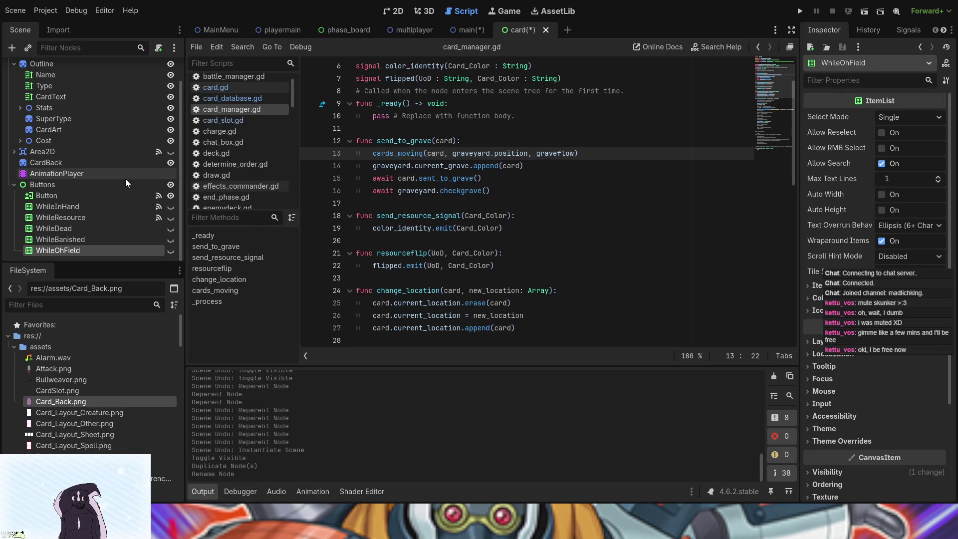
scroll(523, 235, down, 10)
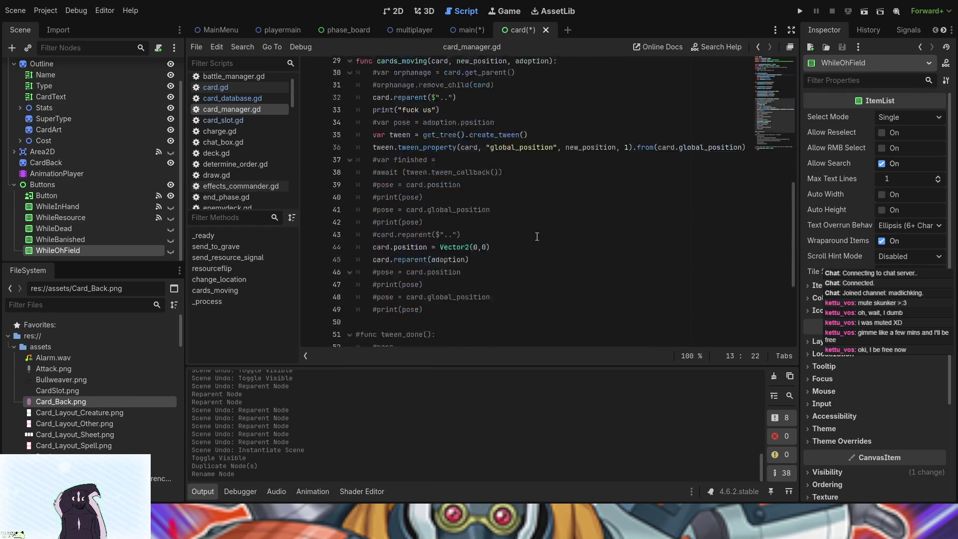
scroll(499, 235, up, 5)
scroll(240, 195, up, 1)
scroll(422, 241, up, 3)
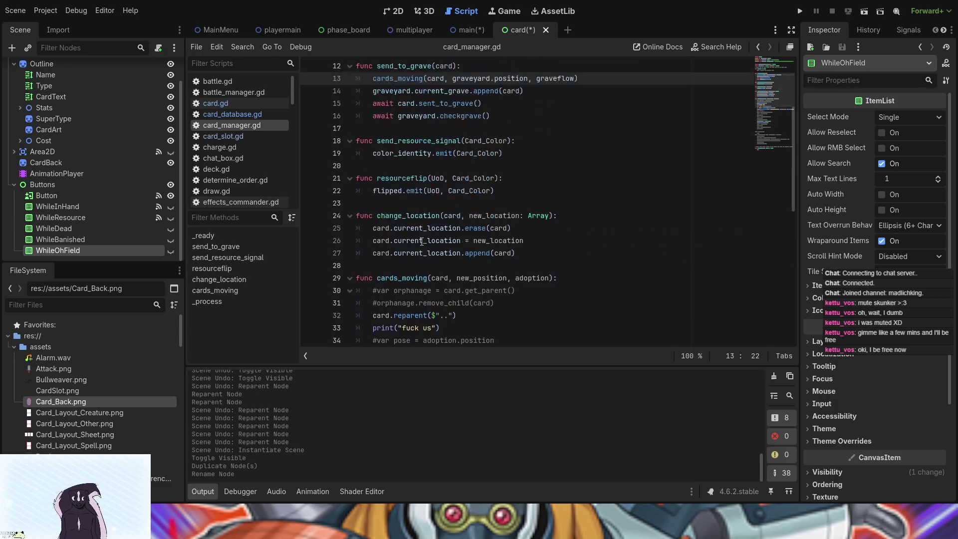
click(456, 29)
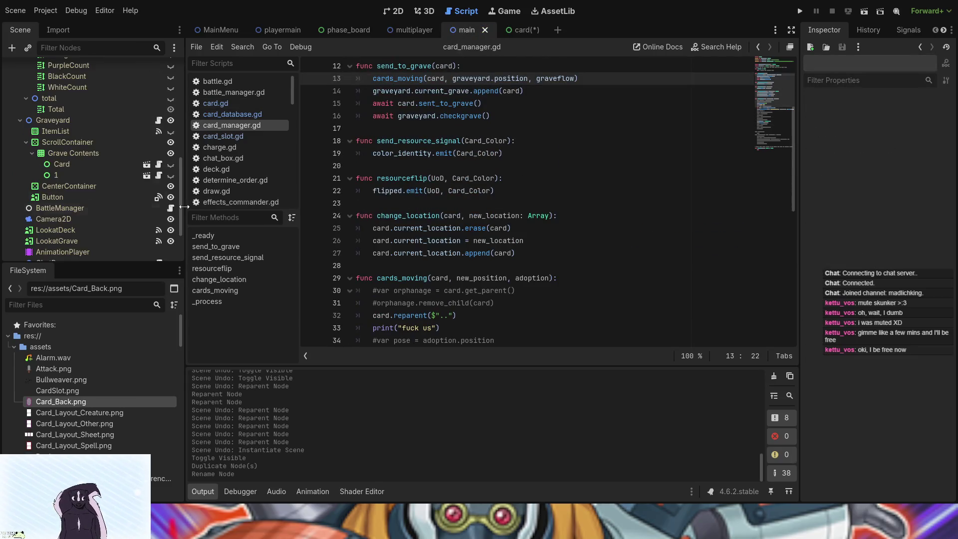
click(395, 11)
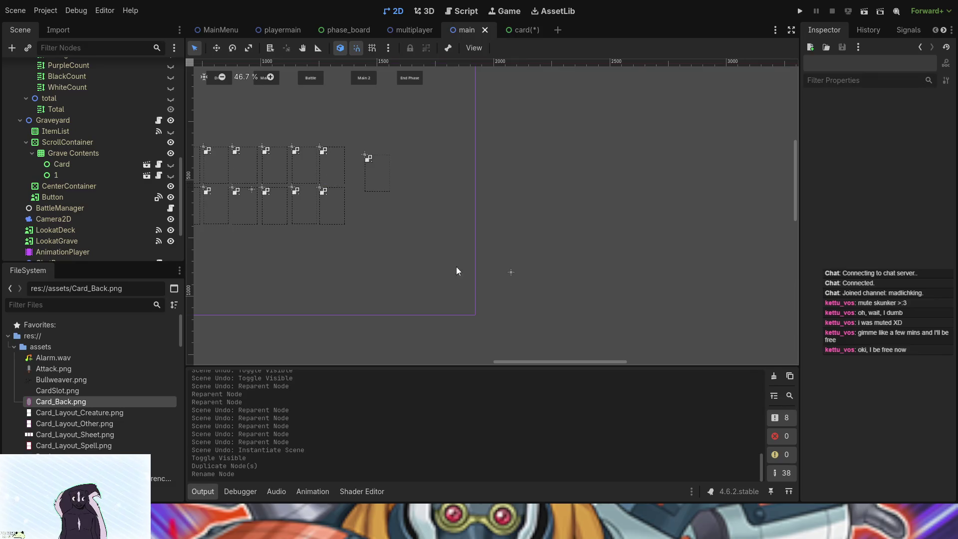
scroll(84, 196, up, 5)
scroll(85, 197, up, 5)
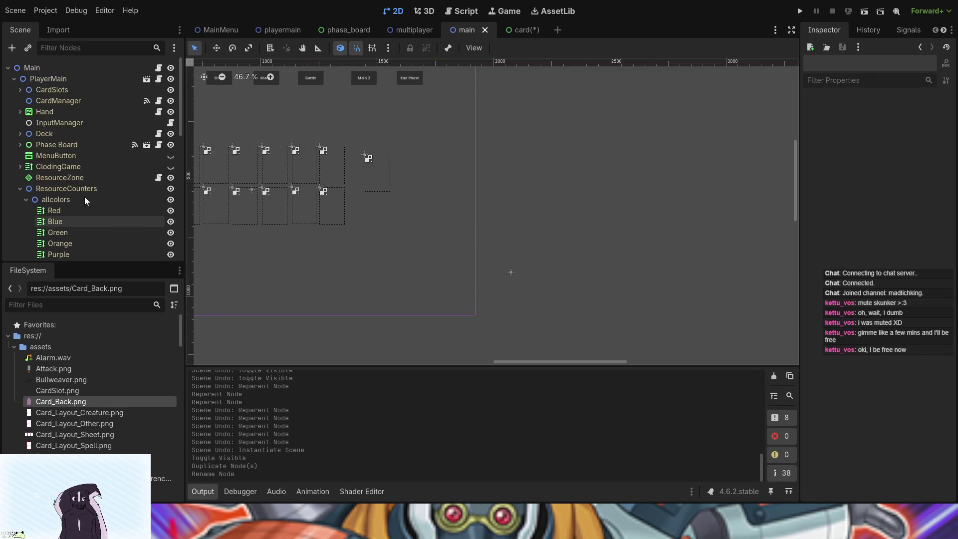
click(62, 89)
click(64, 78)
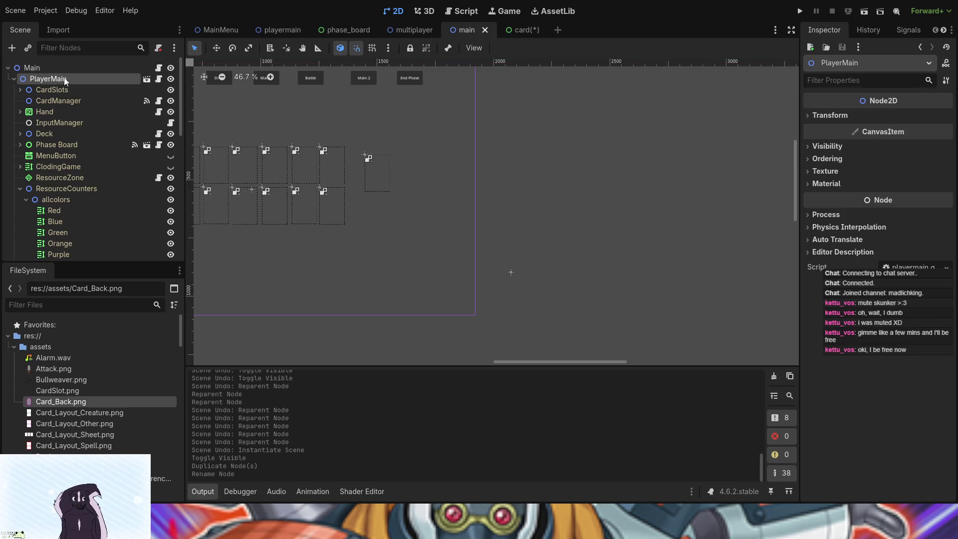
scroll(83, 146, down, 10)
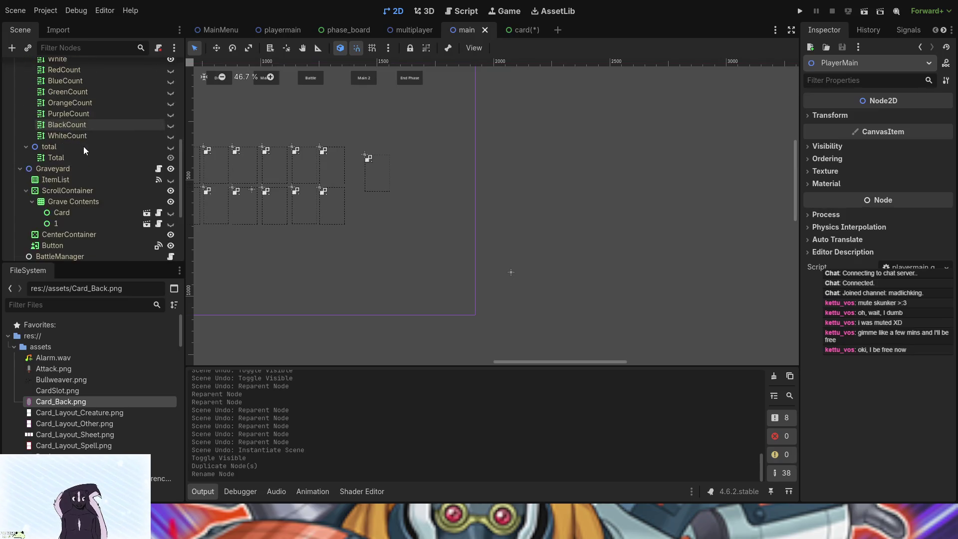
click(61, 71)
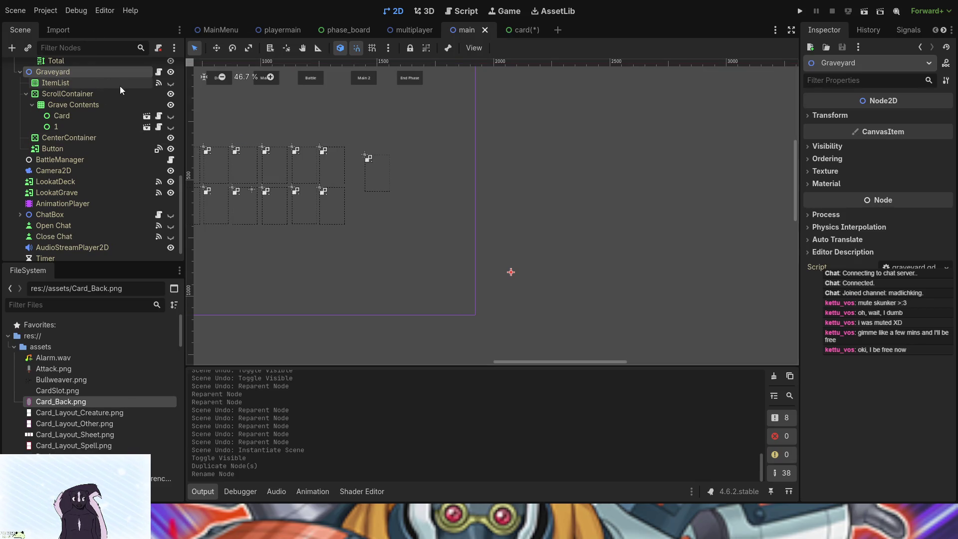
click(170, 116)
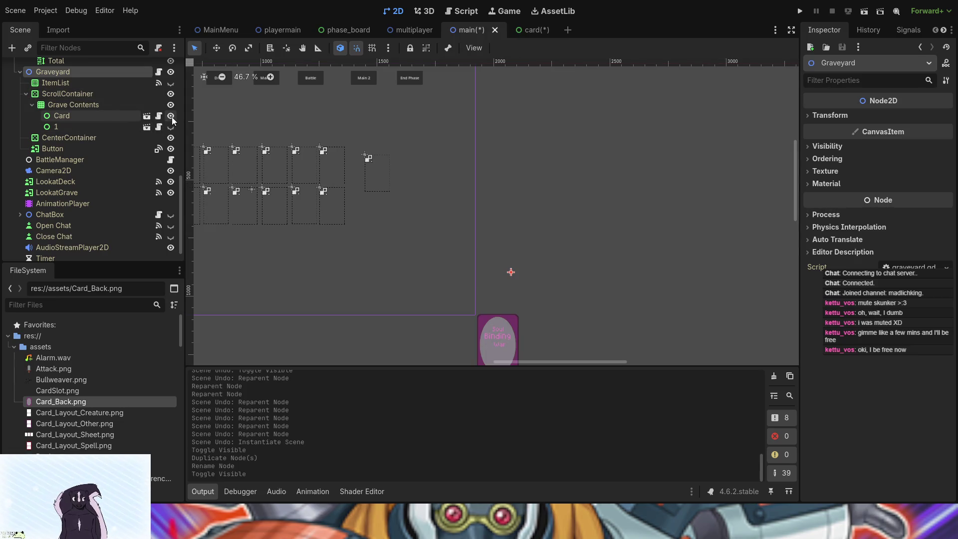
click(170, 116)
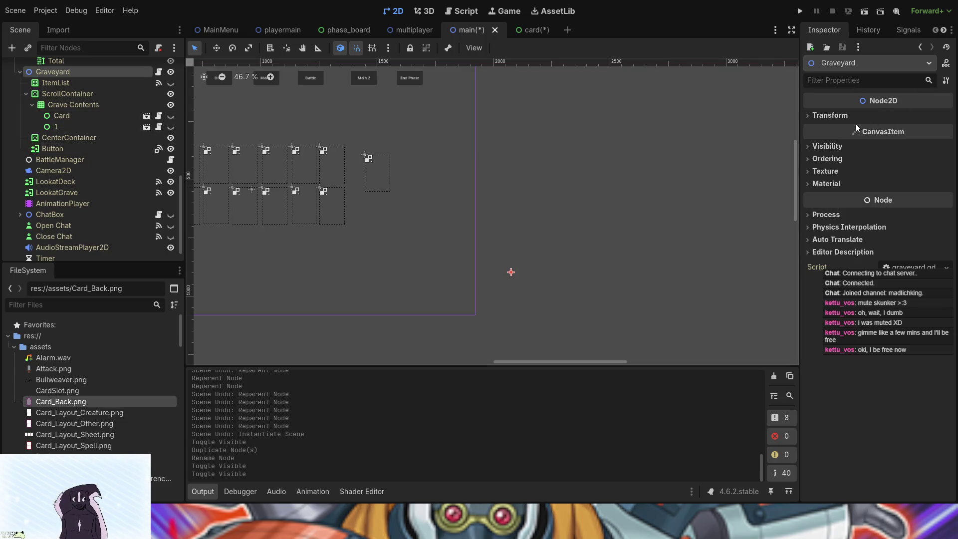
click(75, 149)
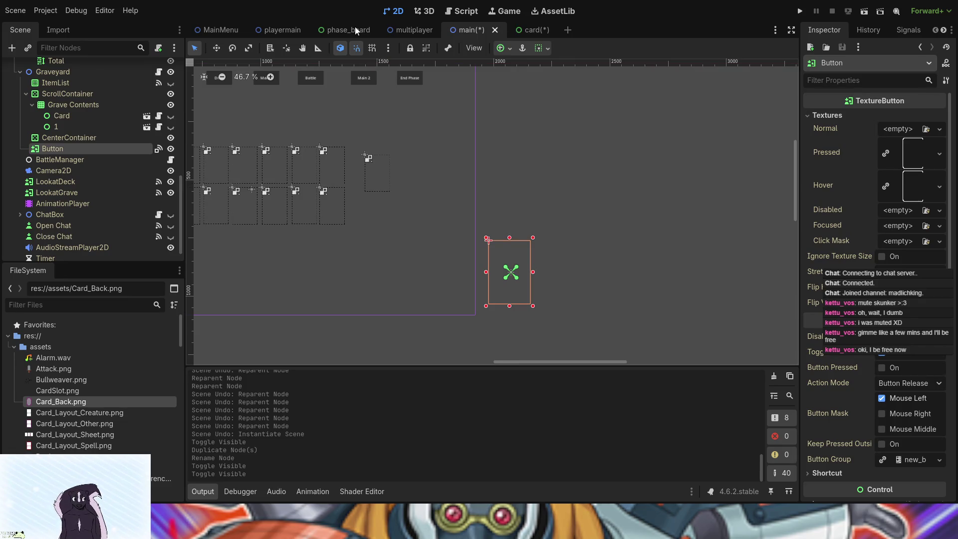
Step: Switch to the card scene and read card_manager.gd's send_to_grave and cards_moving code
click(523, 30)
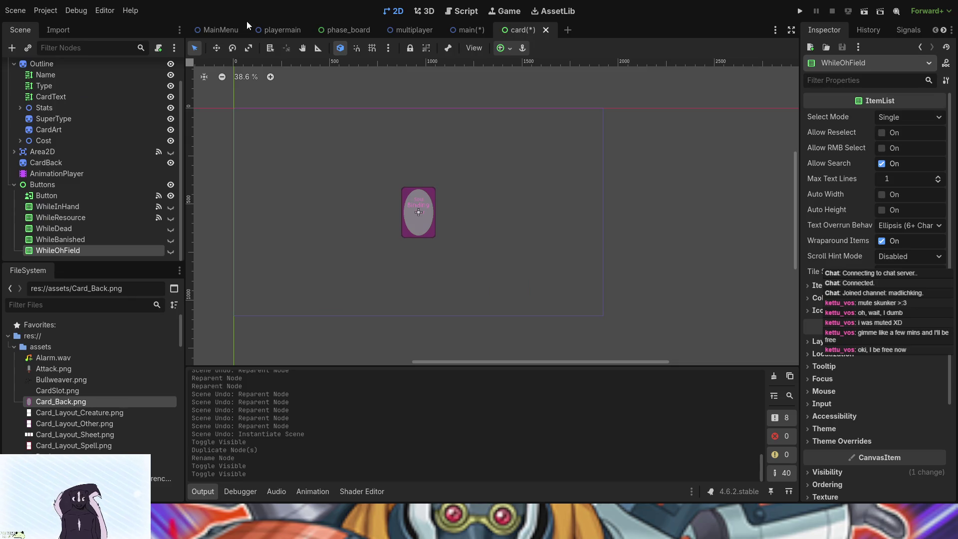
click(461, 11)
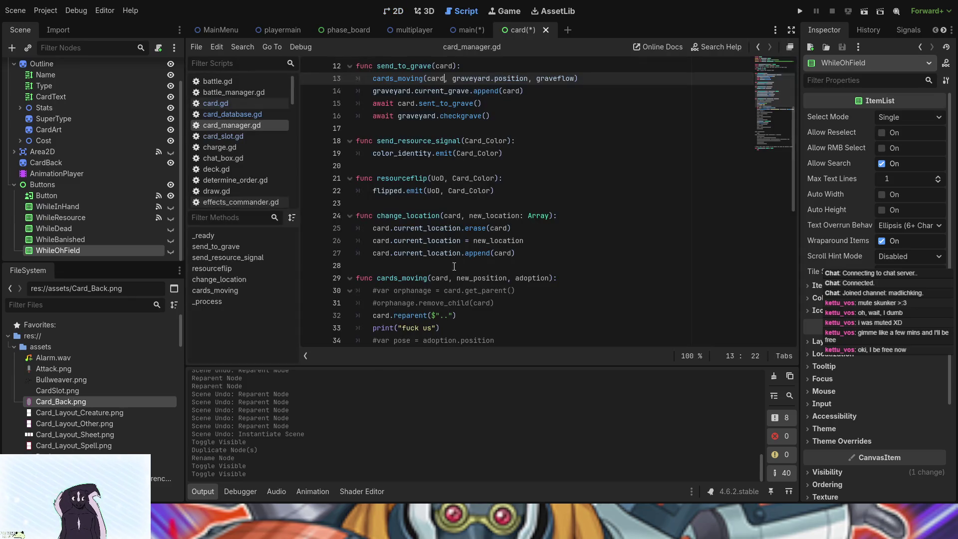
scroll(506, 165, up, 4)
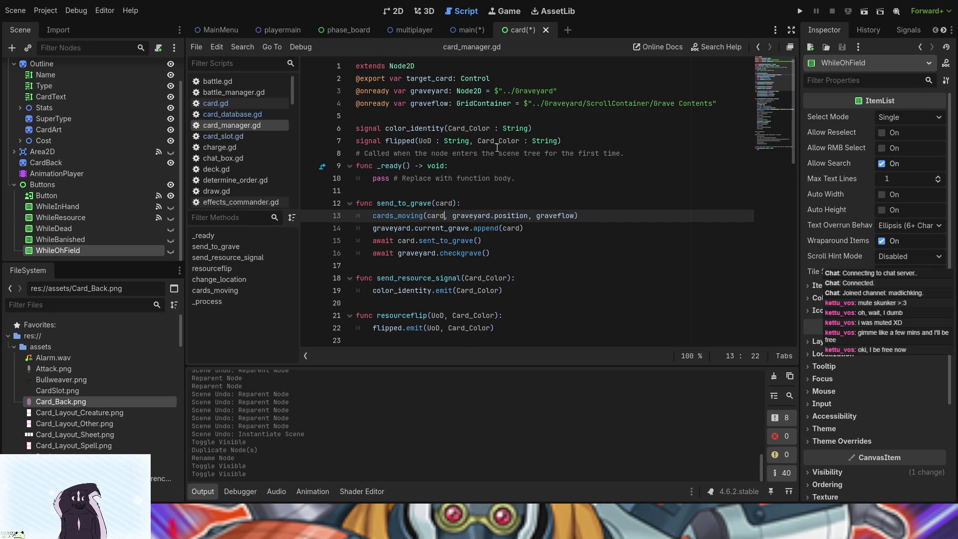
scroll(497, 148, down, 1)
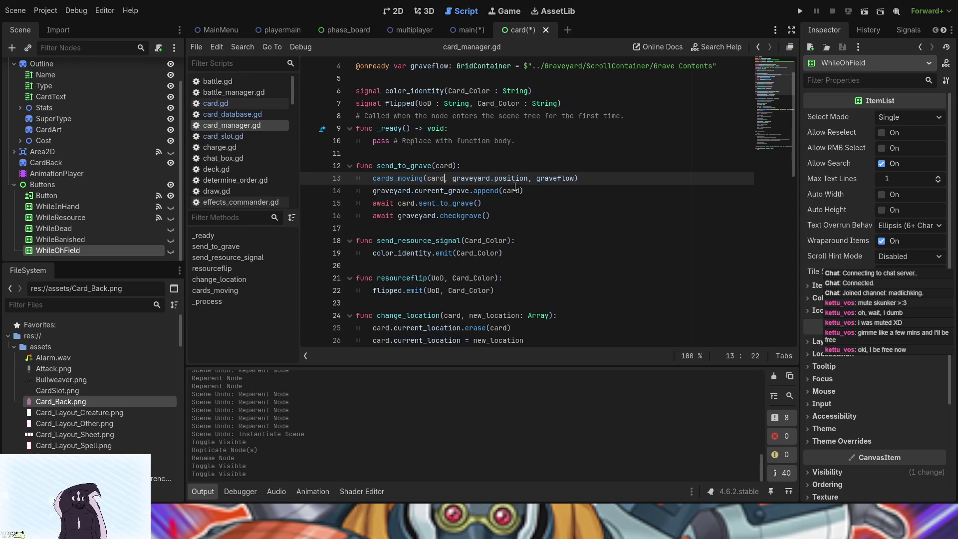
scroll(515, 187, down, 4)
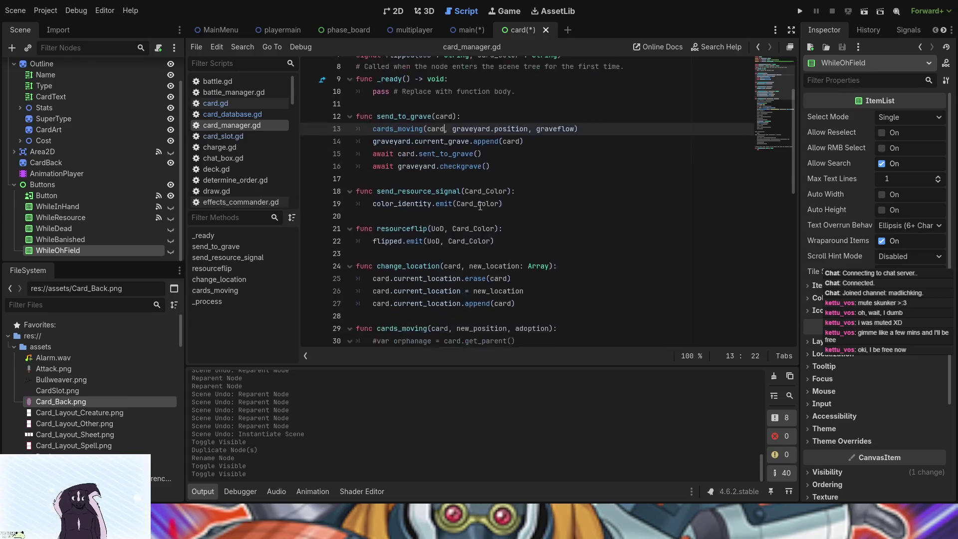
Step: Return to the main scene and open the Graveyard node's graveyard.gd script
click(458, 30)
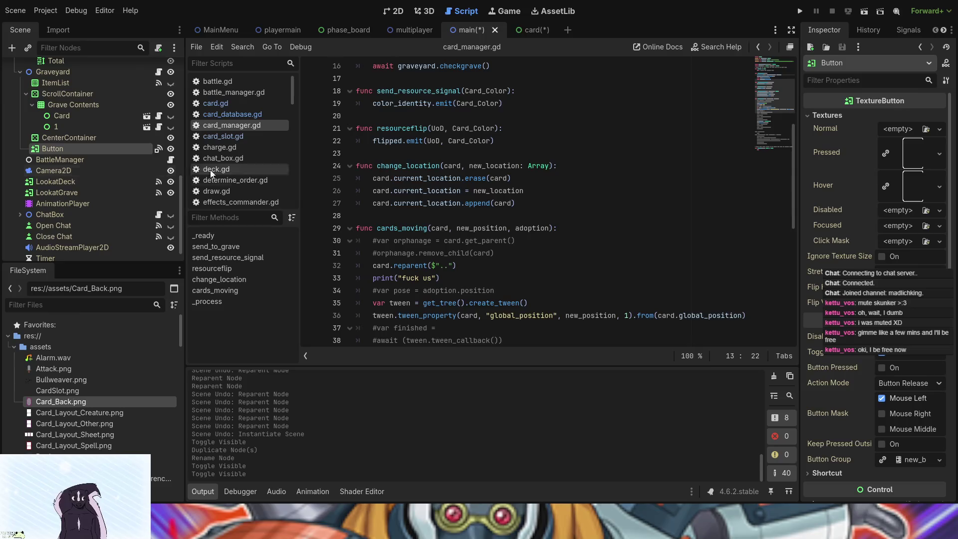
scroll(465, 210, up, 4)
scroll(466, 211, up, 2)
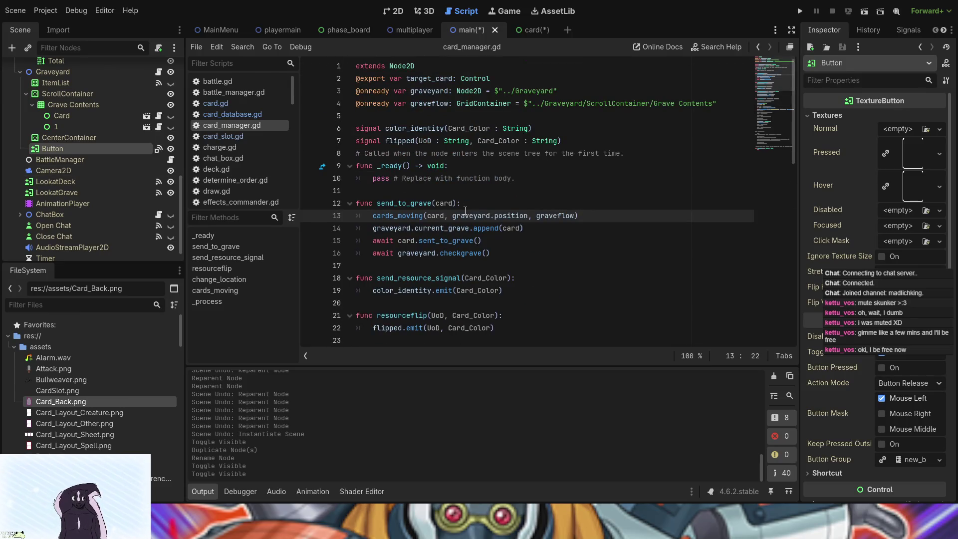
scroll(465, 210, down, 9)
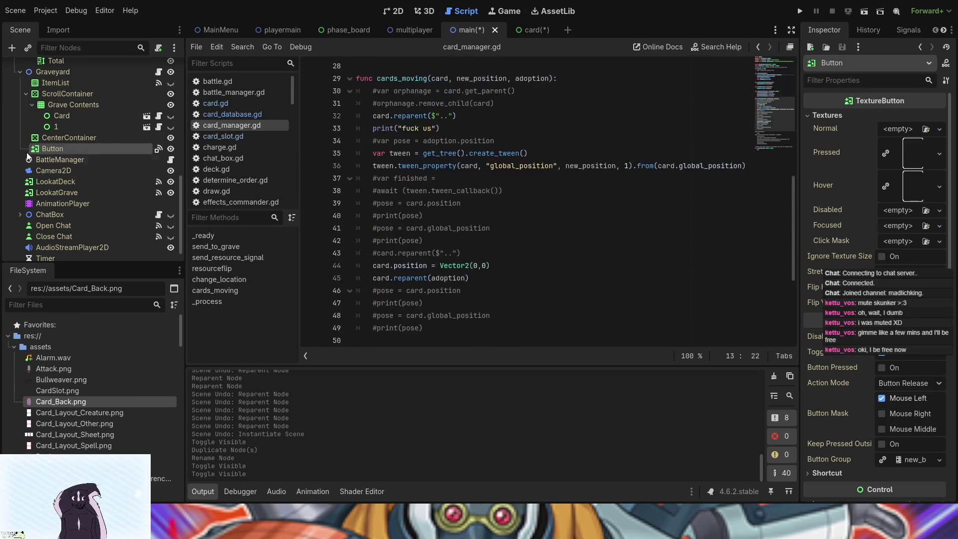
click(158, 72)
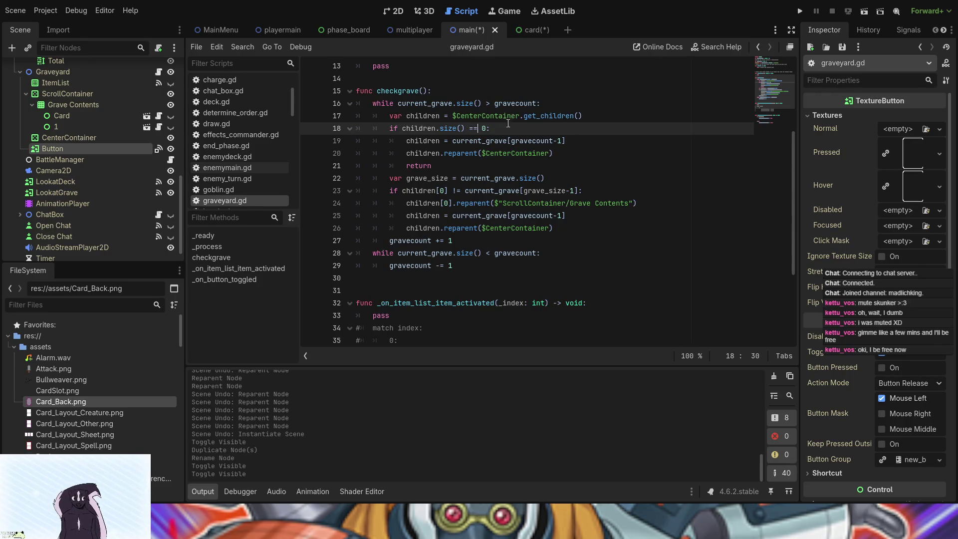
Step: Finish checkgrave's lines 18–19: if CenterContainer has no children, reparent the last grave card into it
click(490, 137)
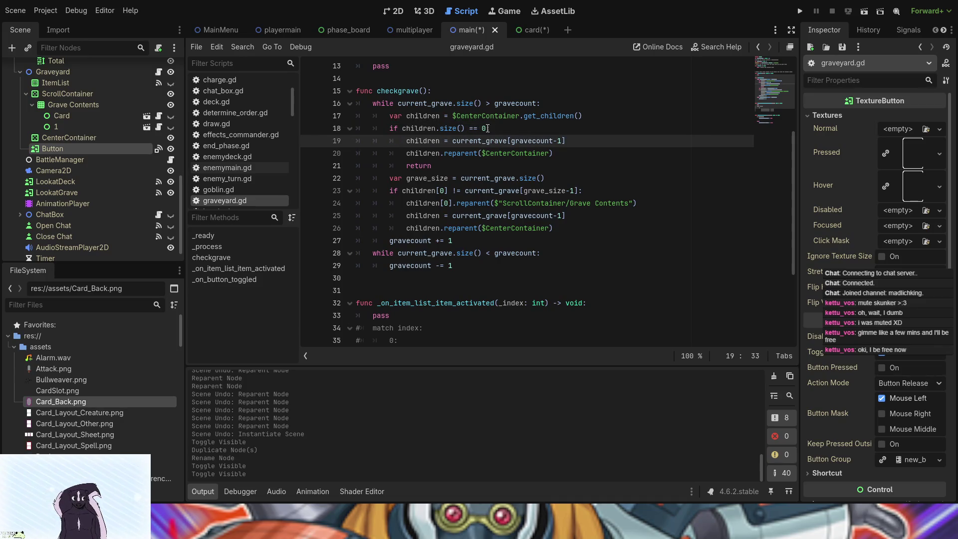
click(486, 128)
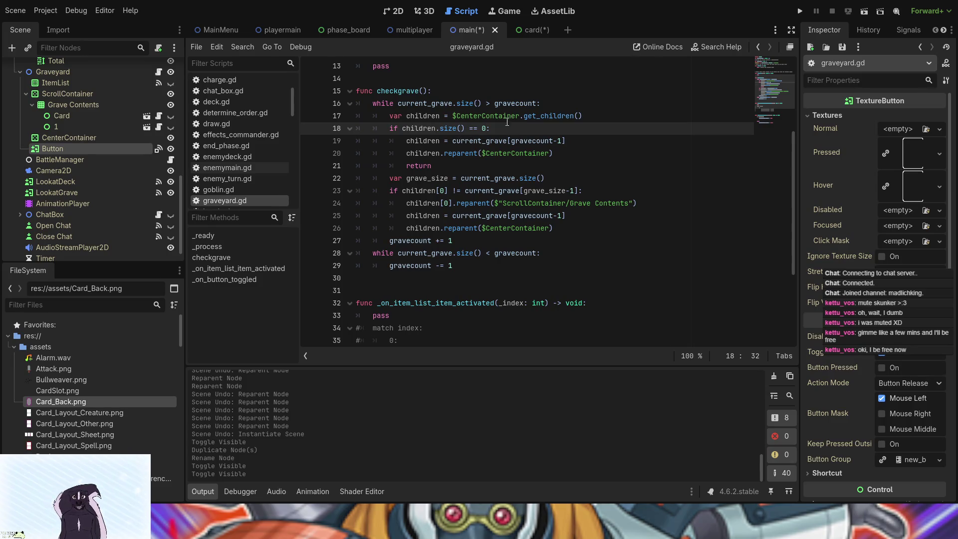
Step: Show Grave Contents node 1's card on the 2D board and save both scenes
click(395, 12)
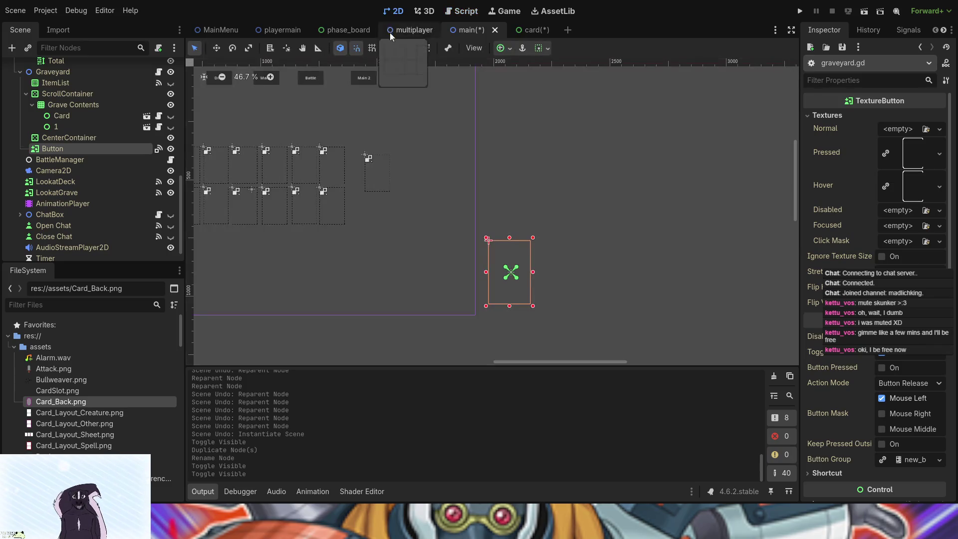
click(89, 126)
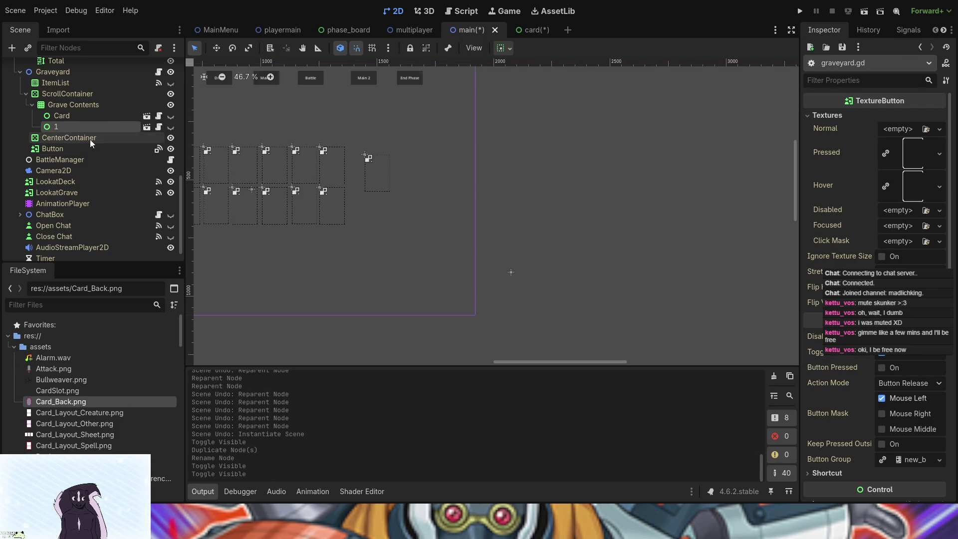
click(171, 127)
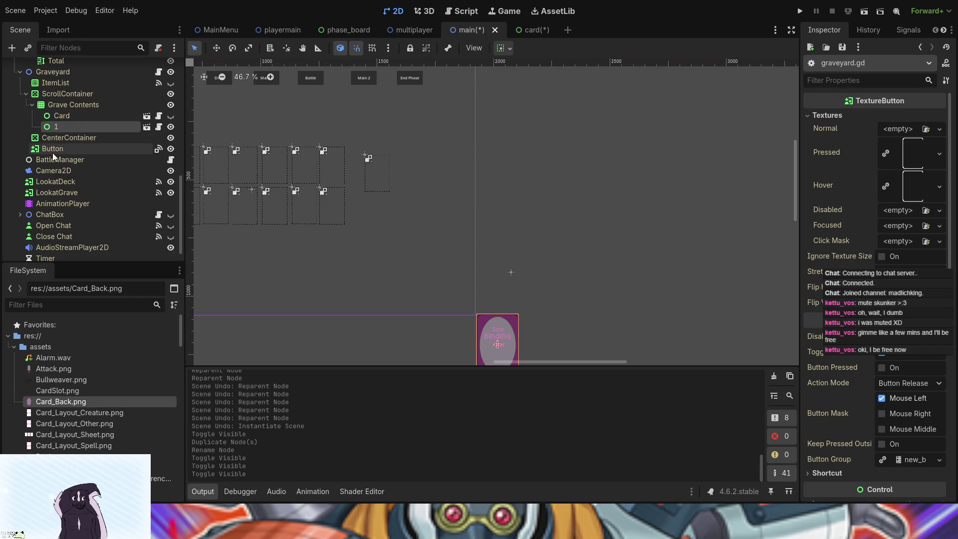
scroll(56, 168, up, 10)
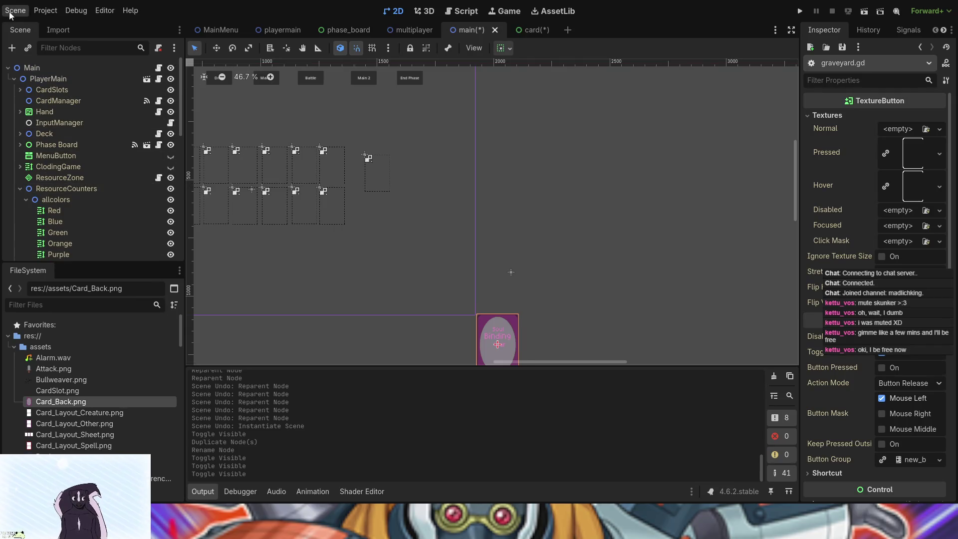
key(ctrl+s)
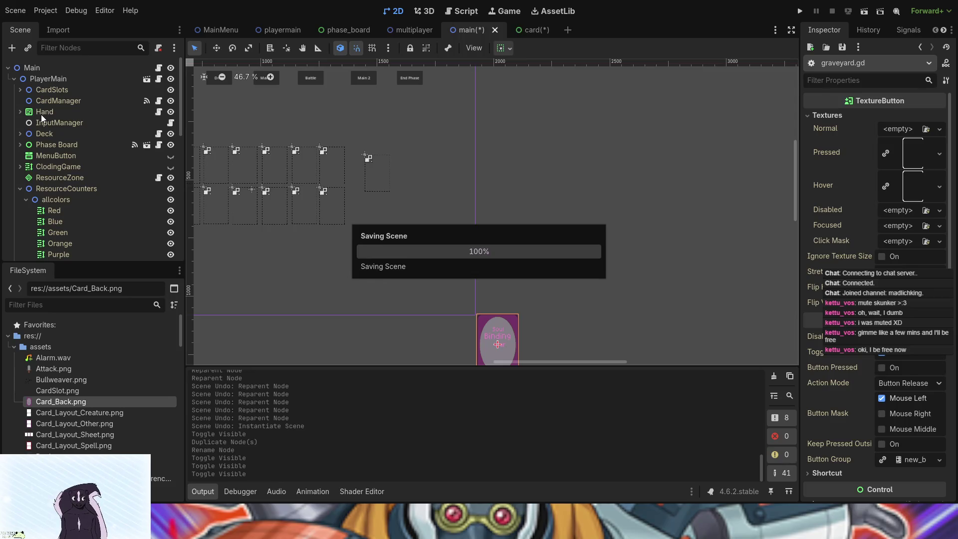
click(83, 98)
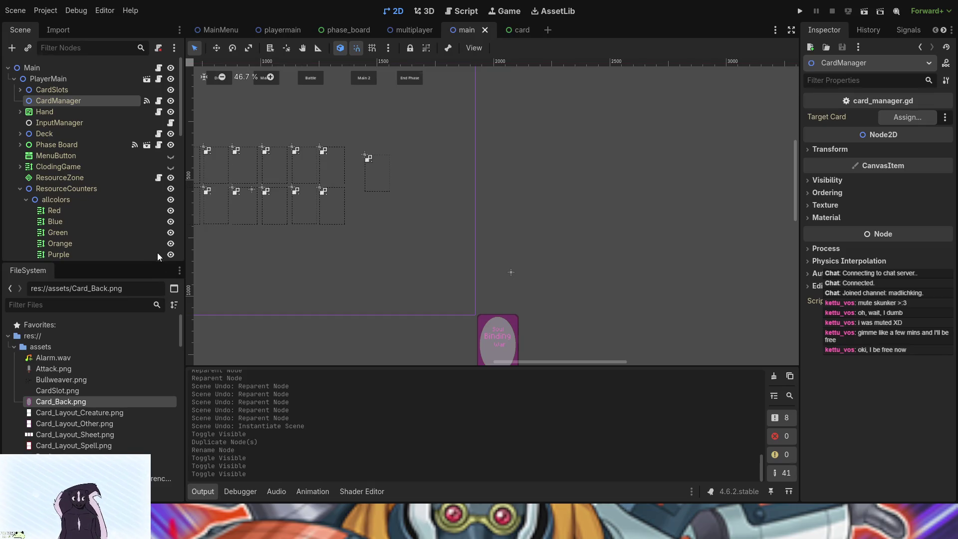
Step: Duplicate the CardManager node, undo the duplicate, and select the CardSlots node
key(ctrl+d)
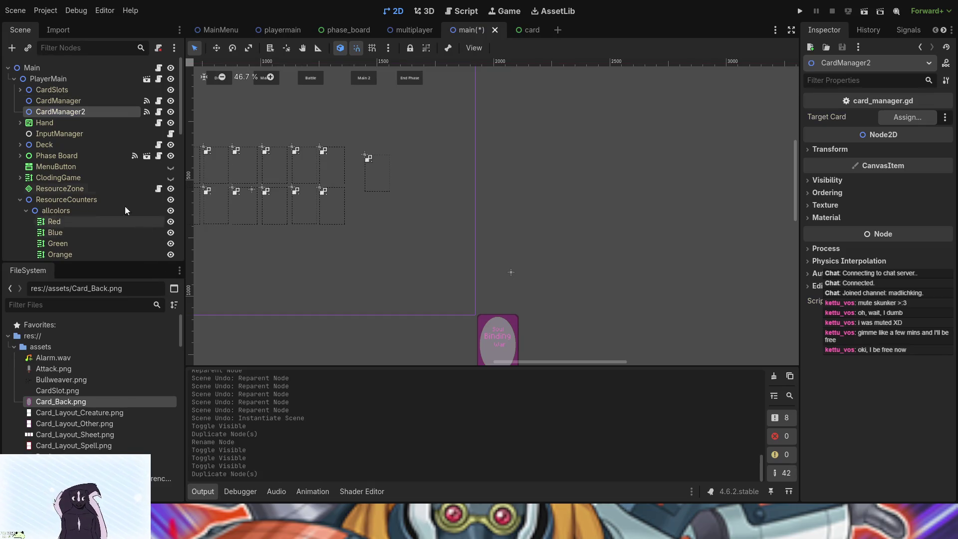
key(ctrl+z)
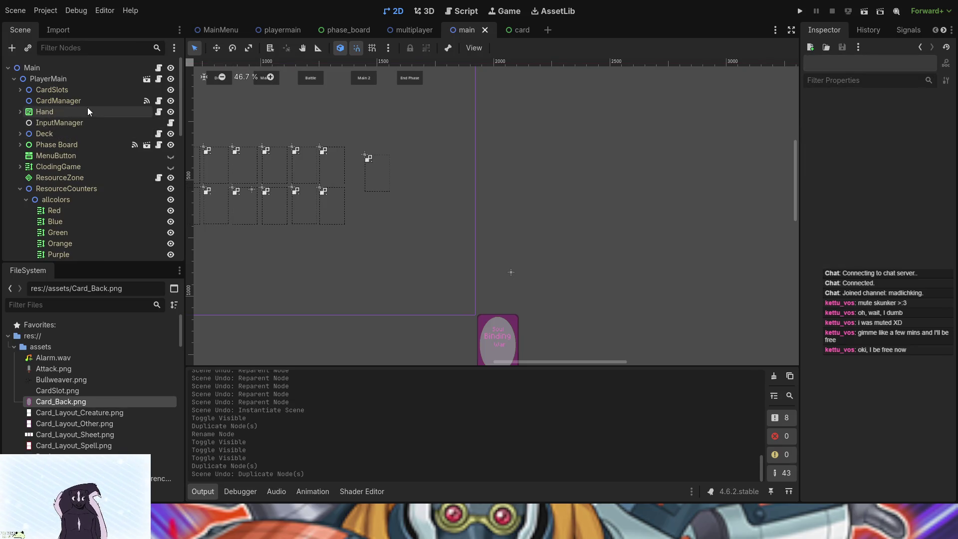
click(88, 104)
click(76, 89)
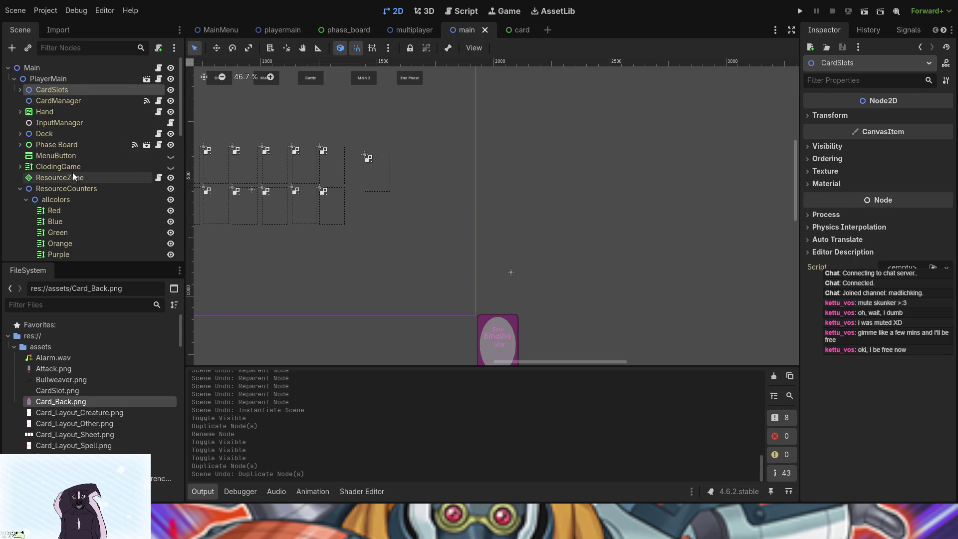
Step: Close the main scene tab, then open and close an empty scene to land on card
scroll(75, 178, down, 10)
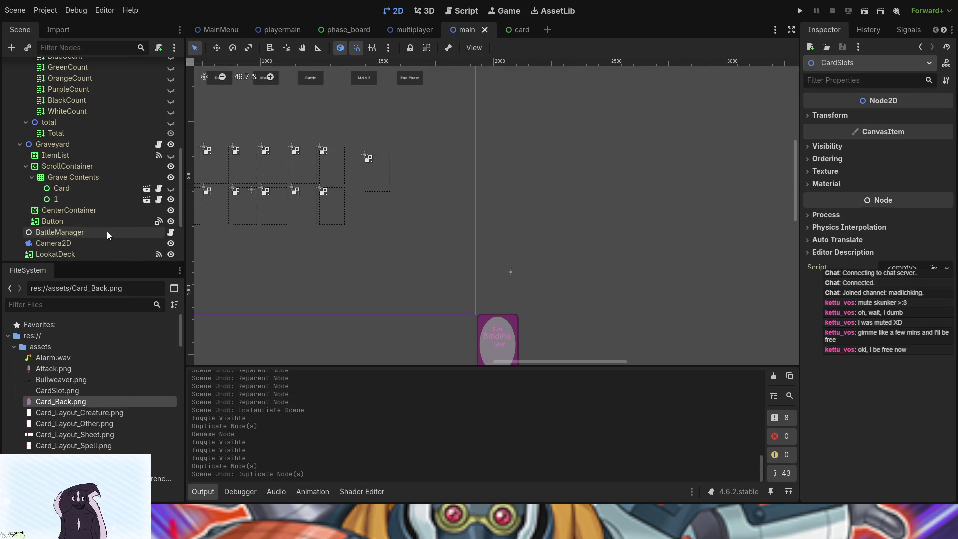
scroll(108, 233, down, 5)
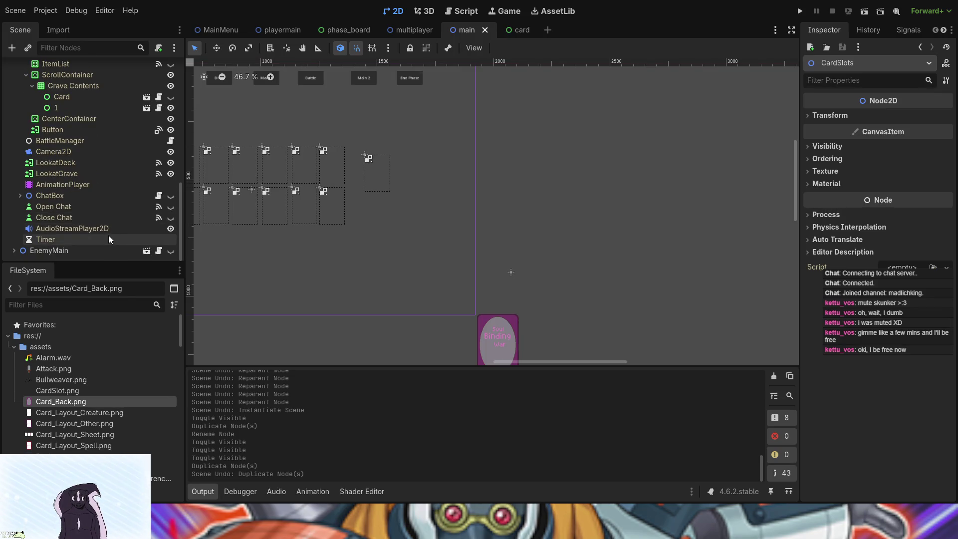
scroll(92, 216, up, 10)
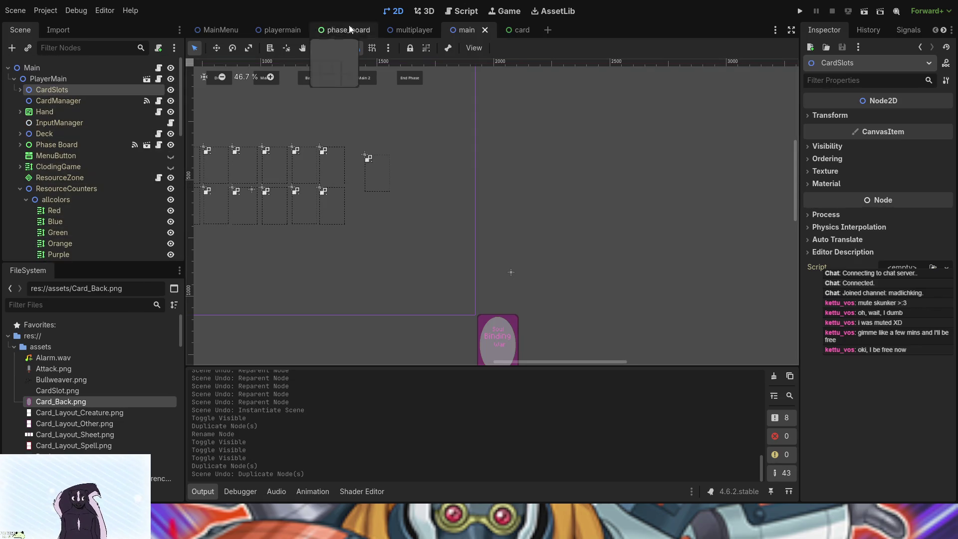
click(484, 30)
click(484, 29)
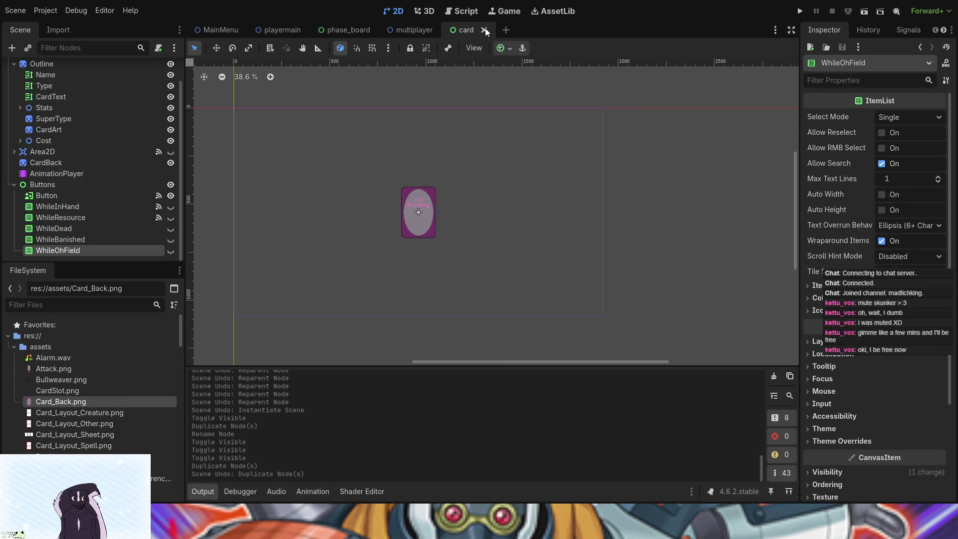
click(506, 30)
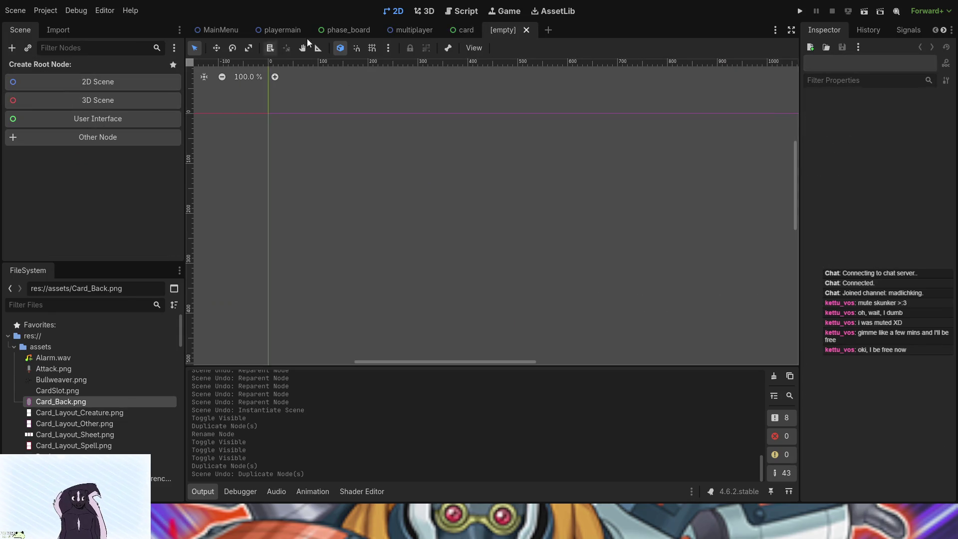
click(526, 30)
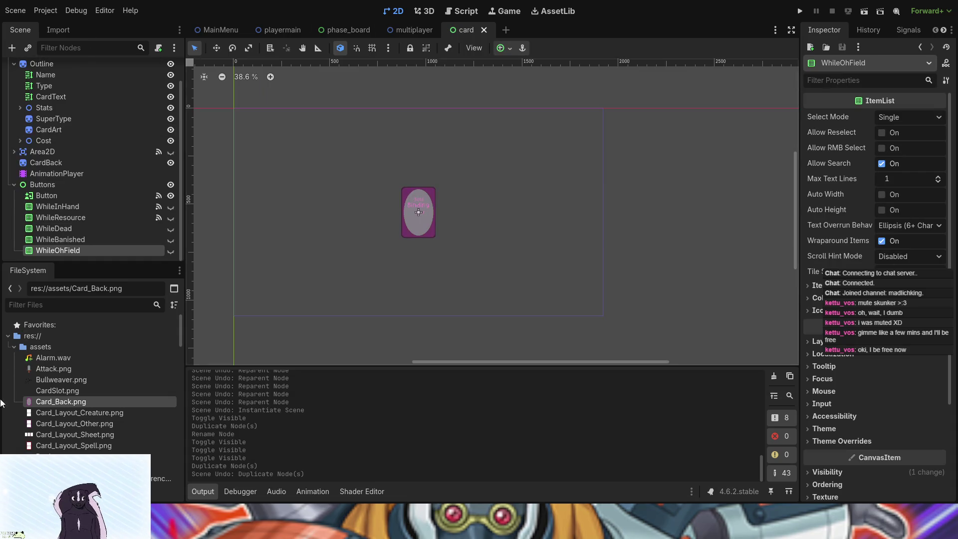
Step: Open playermain.tscn from the FileSystem dock, showing its Hand of five Cards and slot board
scroll(106, 415, down, 15)
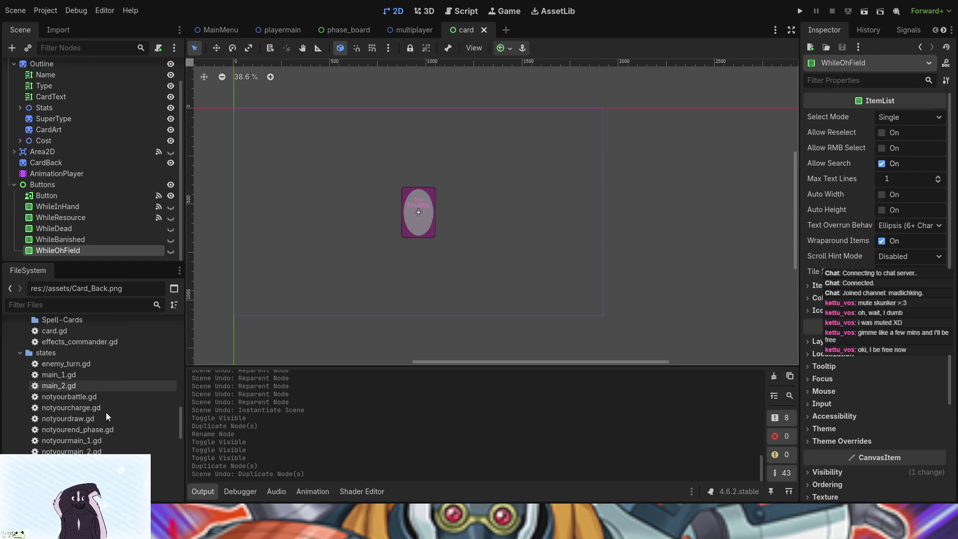
scroll(105, 410, up, 8)
scroll(73, 412, up, 4)
scroll(73, 412, down, 3)
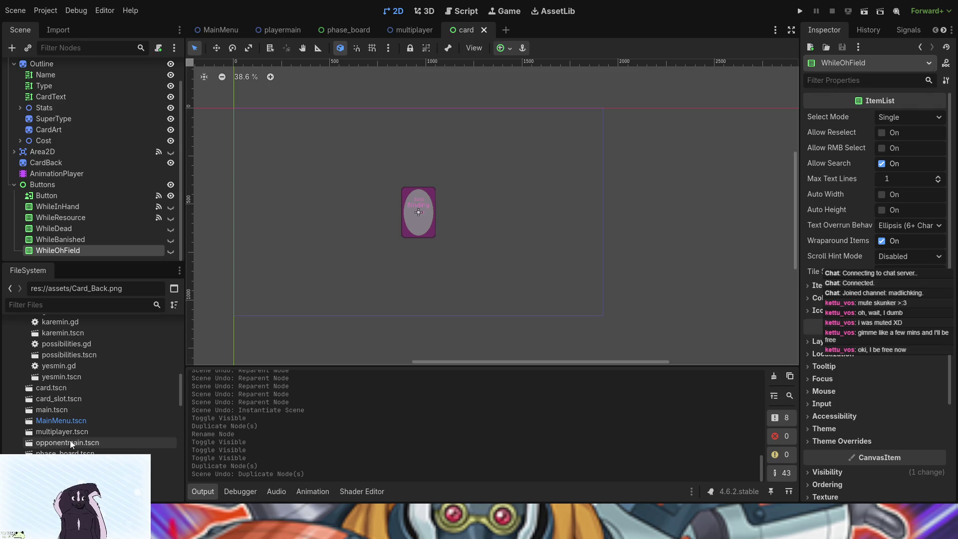
click(70, 465)
double_click(70, 464)
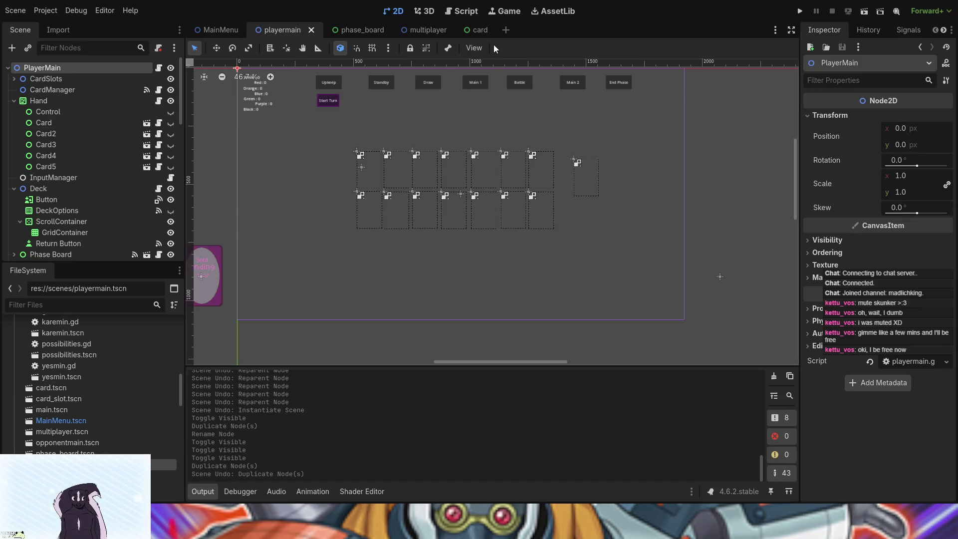
scroll(114, 150, down, 3)
scroll(114, 151, up, 3)
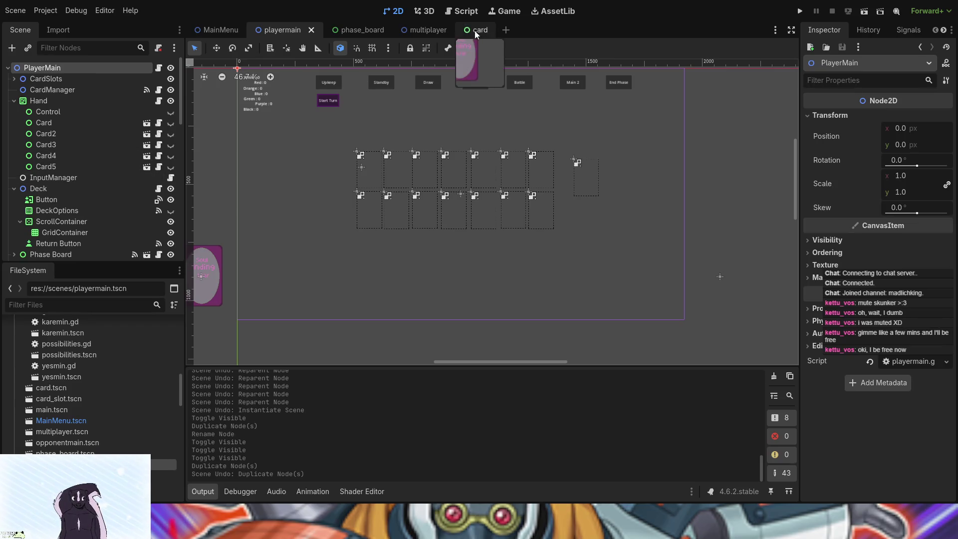
Step: Close the multiplayer scene tab and go back to the playermain scene
click(438, 32)
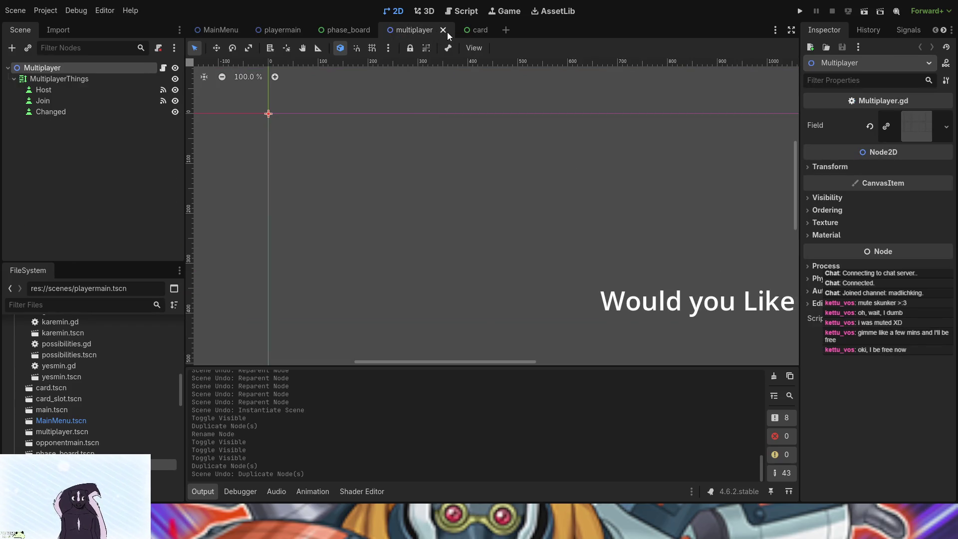
click(444, 29)
click(279, 30)
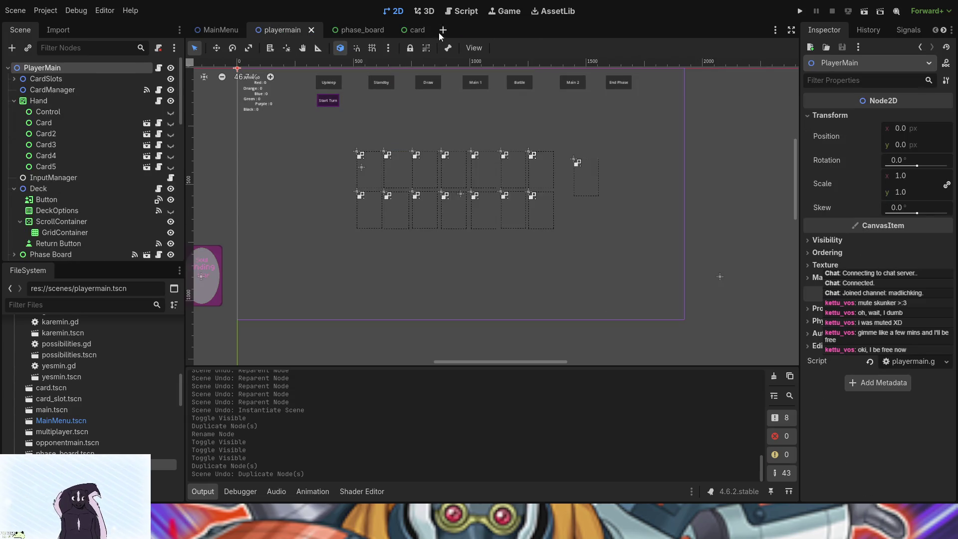
Step: Open main.tscn from the FileSystem dock to inspect it, then close its tab
click(53, 410)
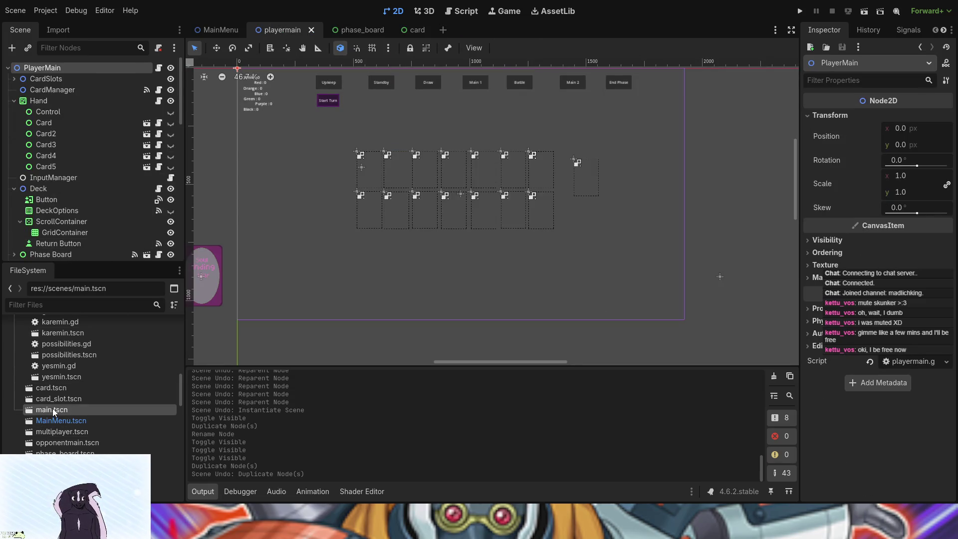
double_click(52, 408)
scroll(56, 221, up, 5)
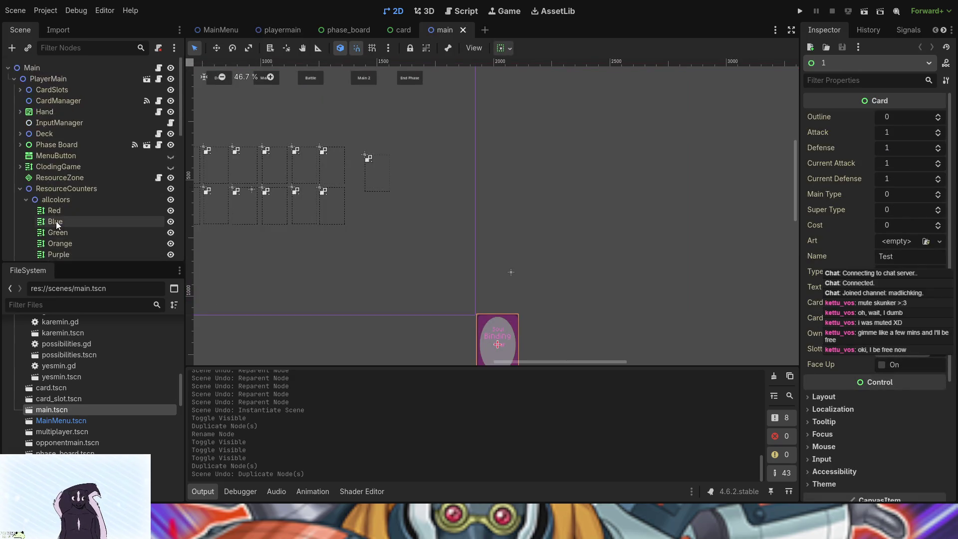
scroll(57, 224, down, 10)
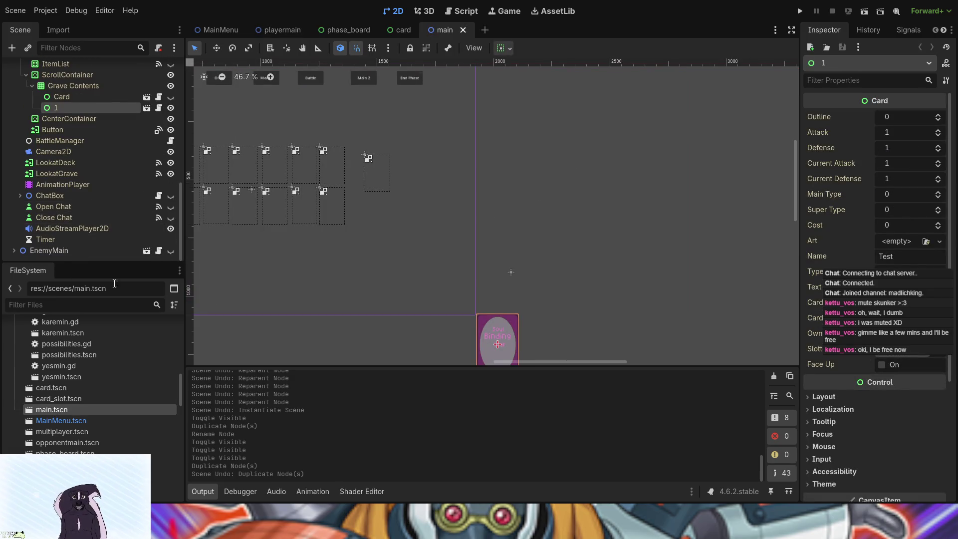
click(462, 30)
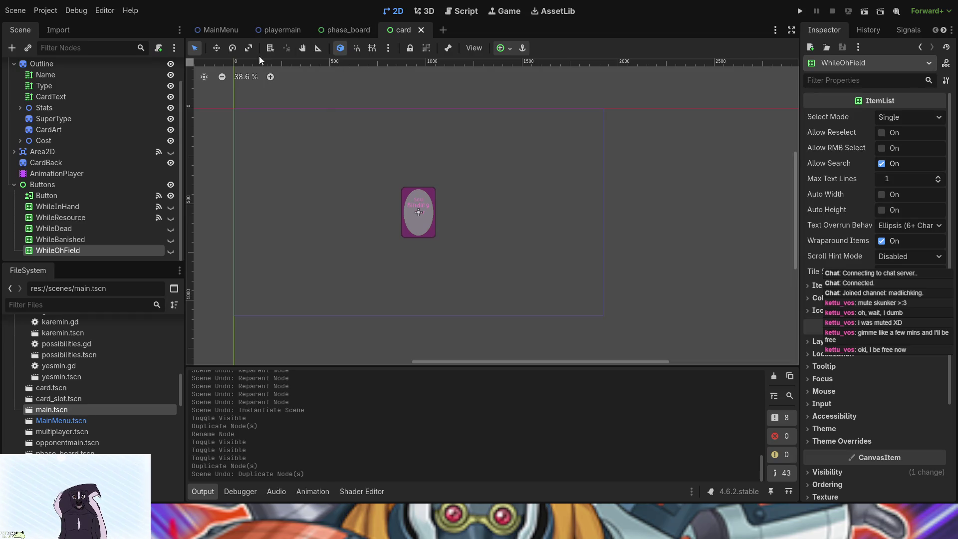
Step: In playermain, move the Card node from Grave Contents under CenterContainer, keeping it hidden
click(263, 32)
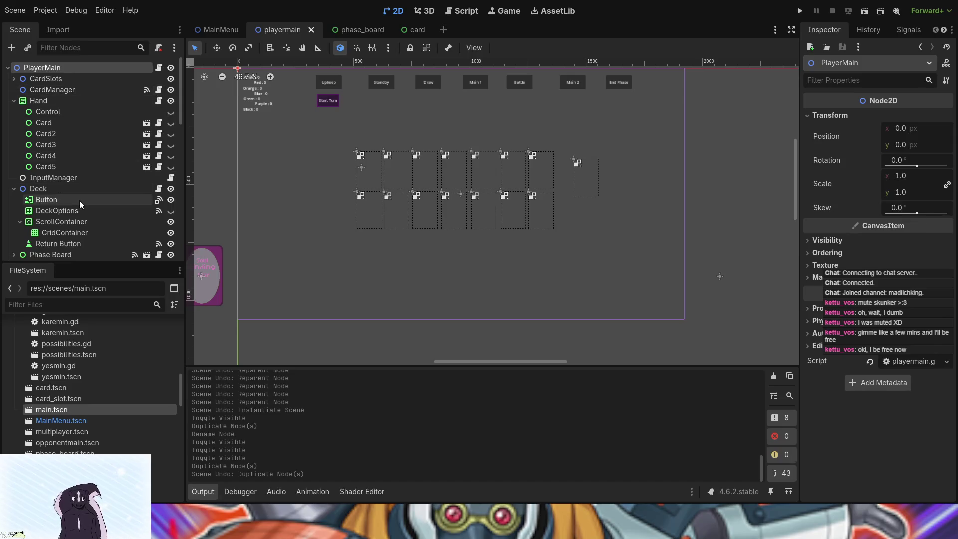
scroll(79, 199, down, 7)
scroll(84, 196, down, 10)
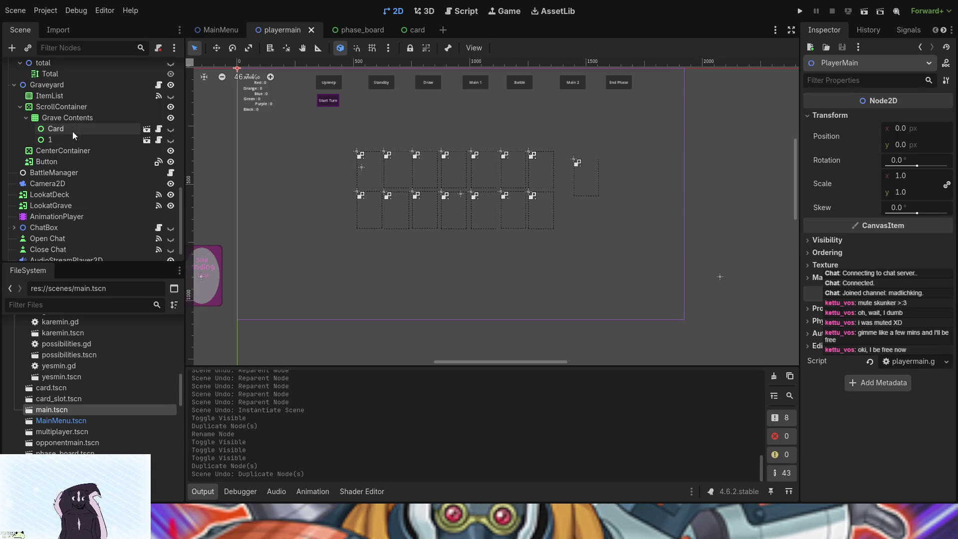
mouse_move(80, 129)
mouse_down()
mouse_move(84, 149)
mouse_move(146, 154)
mouse_up()
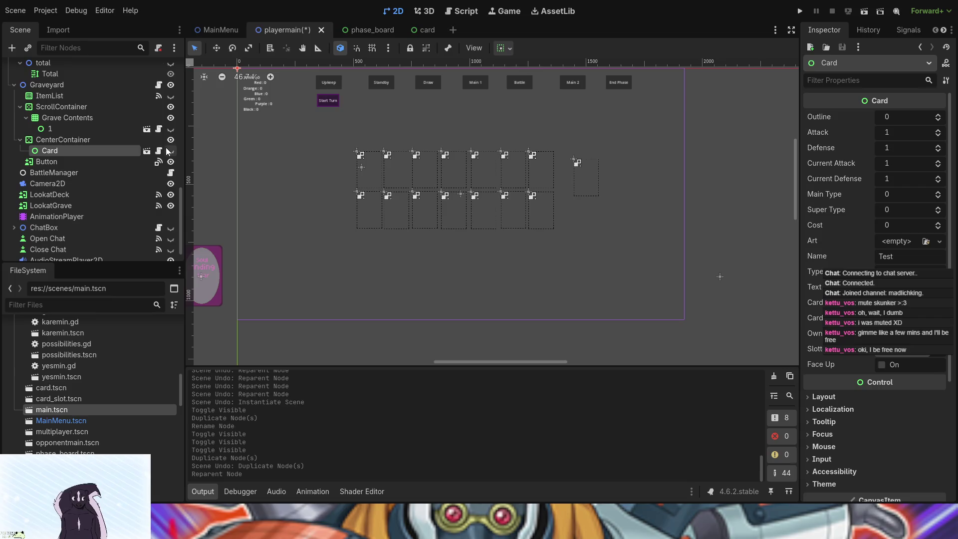
click(171, 151)
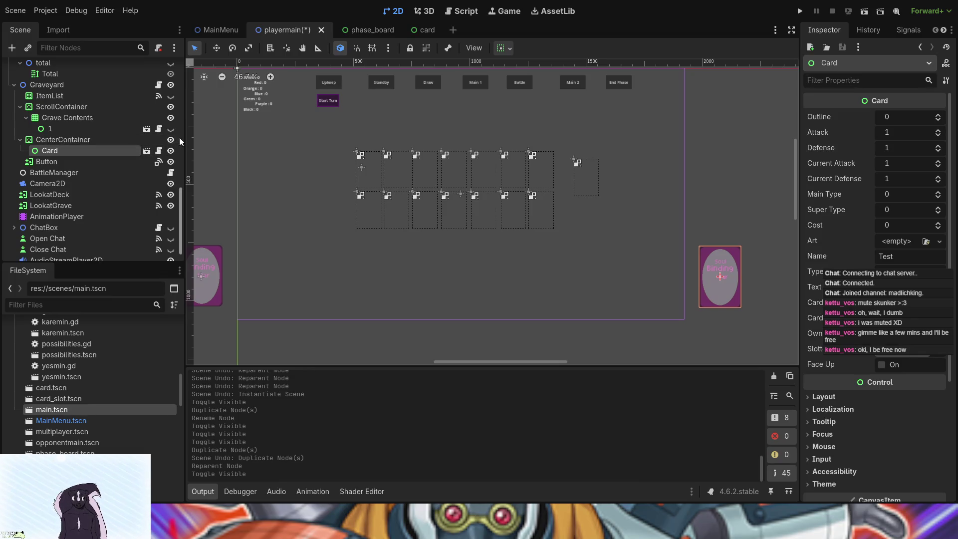
click(170, 151)
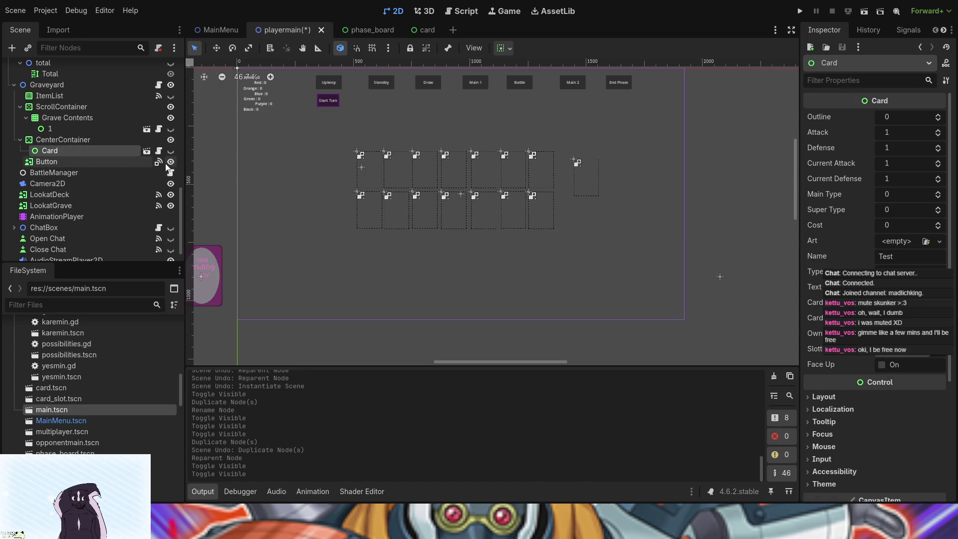
click(104, 144)
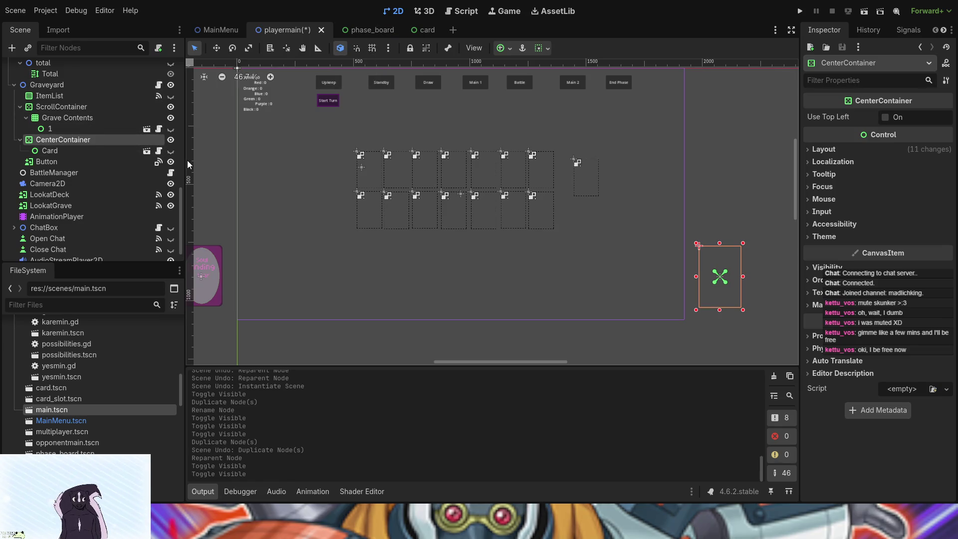
Step: Check the card and phase_board scenes, then open the Graveyard node's graveyard.gd script from playermain
click(409, 30)
scroll(46, 223, up, 2)
click(348, 35)
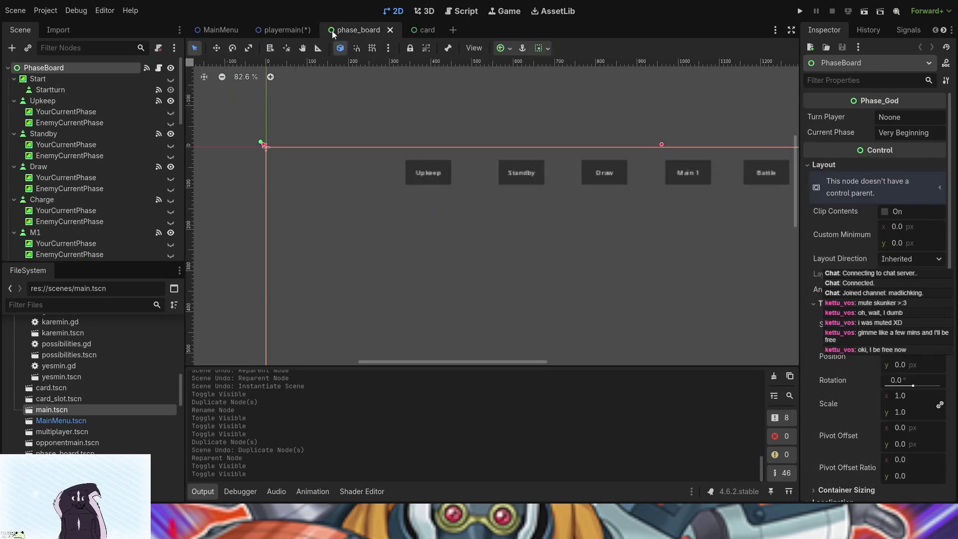
click(297, 25)
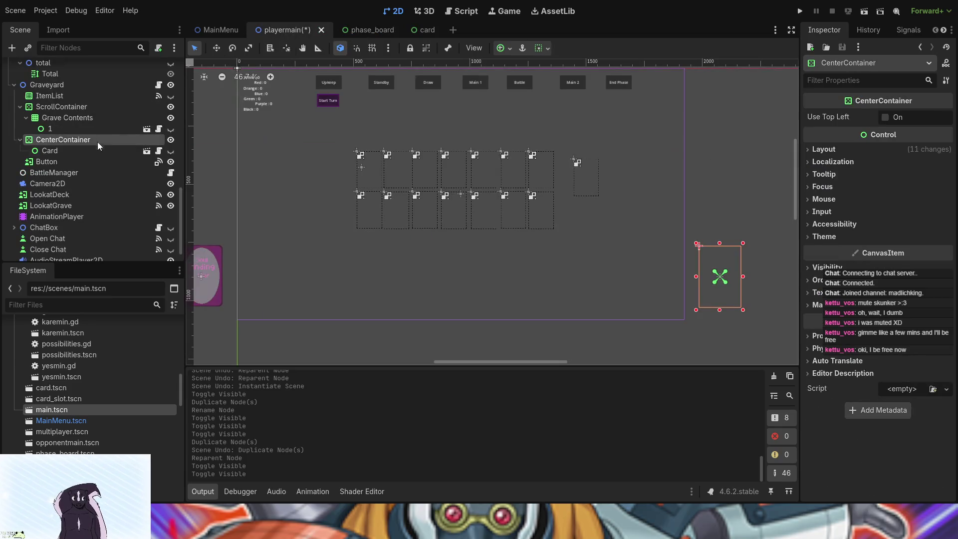
click(159, 85)
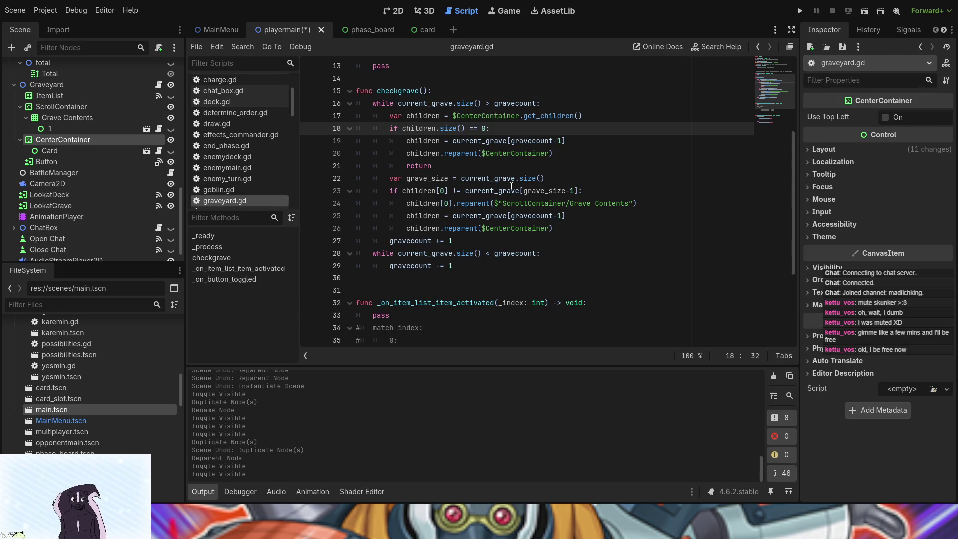
click(537, 141)
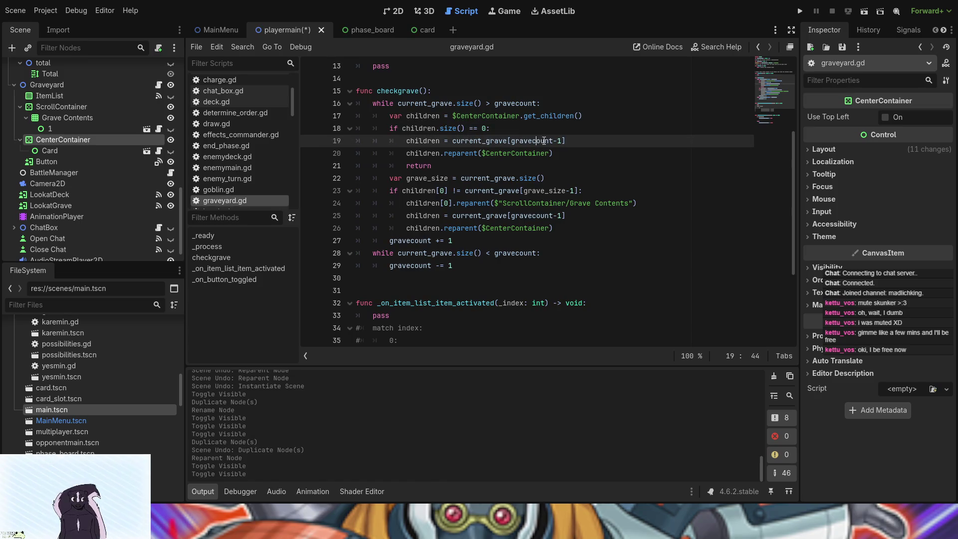
drag(444, 153, 563, 155)
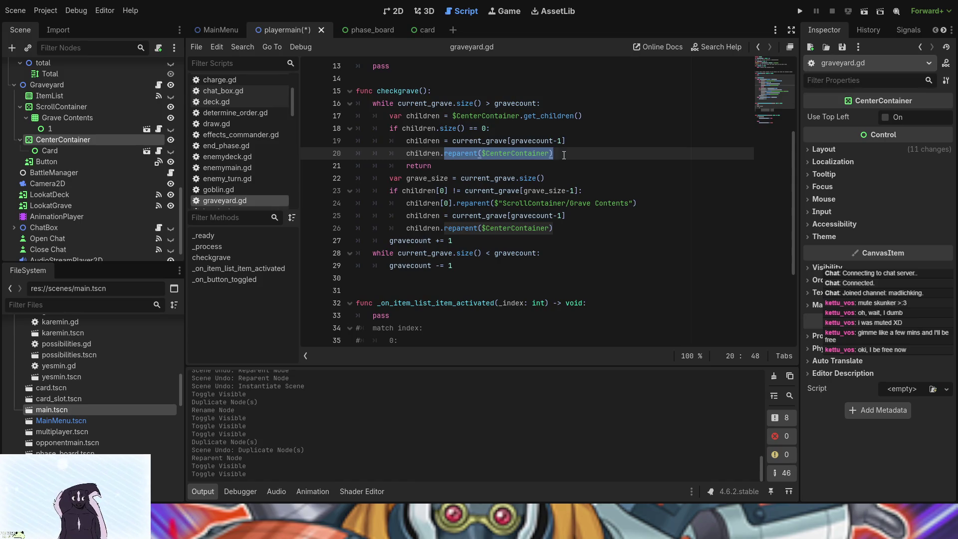
click(467, 288)
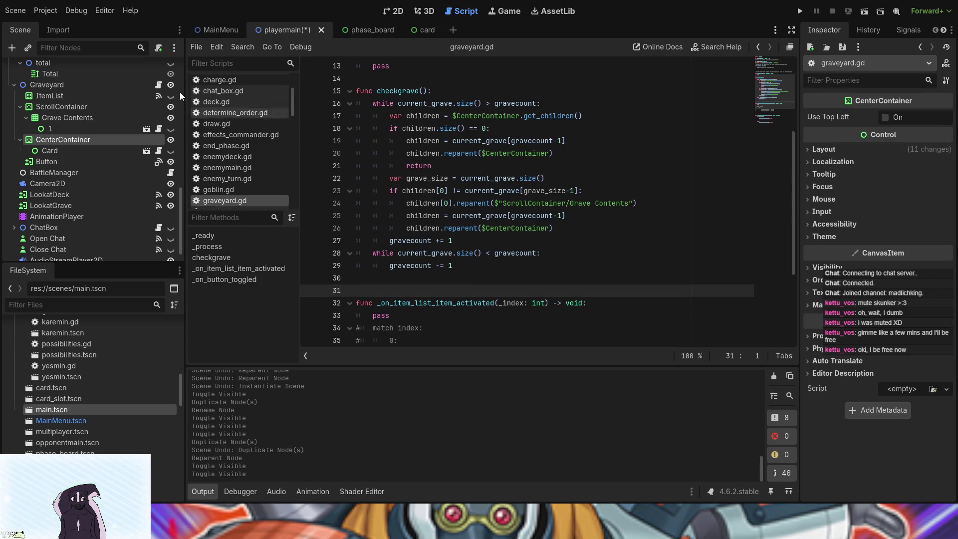
scroll(402, 203, up, 4)
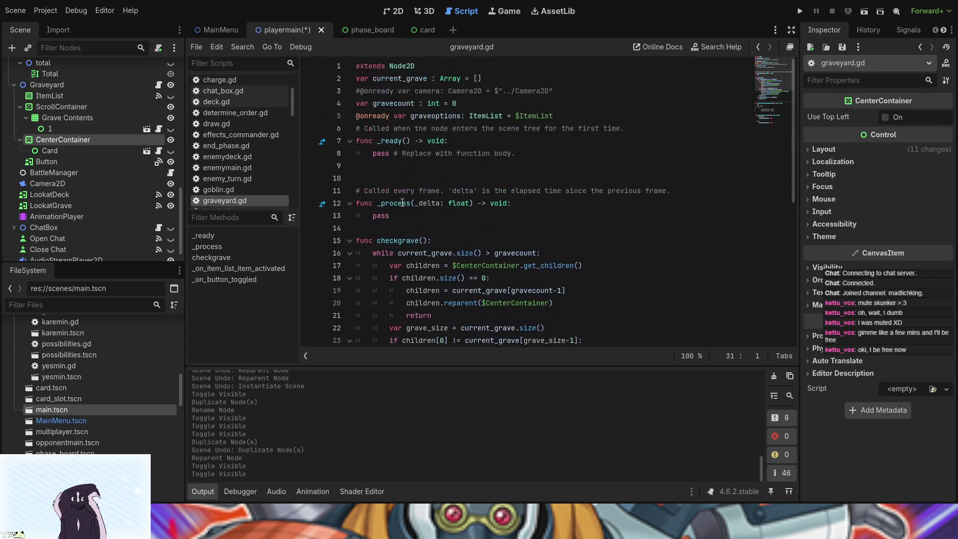
scroll(103, 130, up, 5)
scroll(103, 130, up, 5)
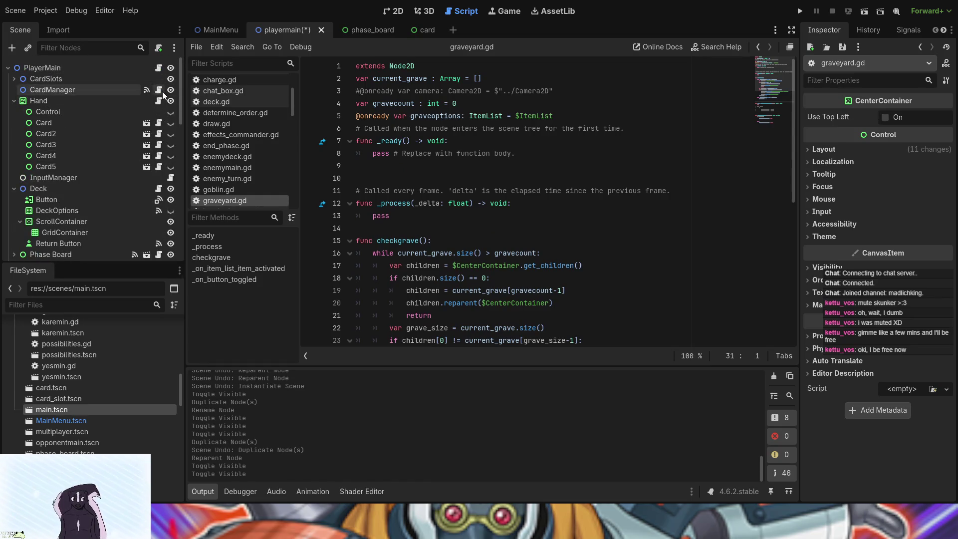
click(161, 90)
scroll(425, 141, down, 5)
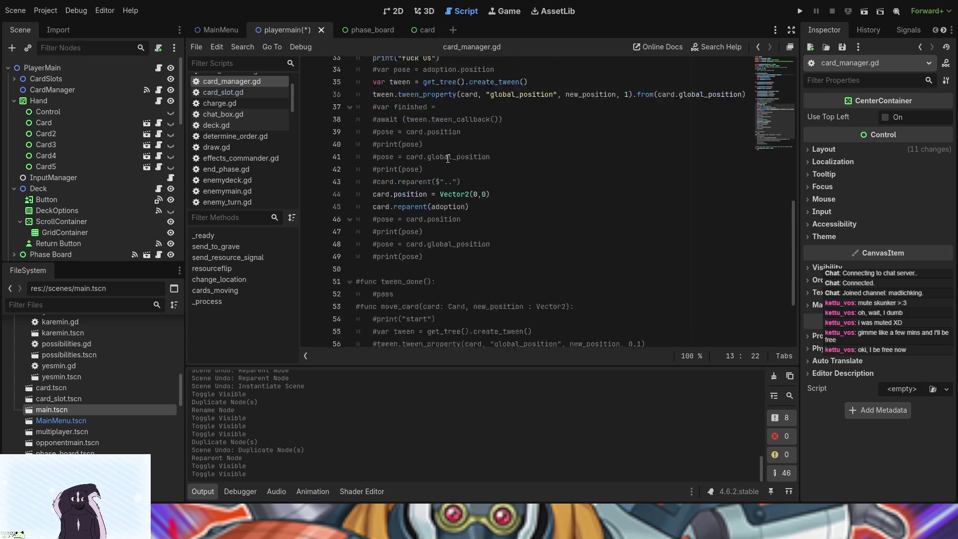
scroll(447, 159, up, 10)
scroll(448, 158, up, 4)
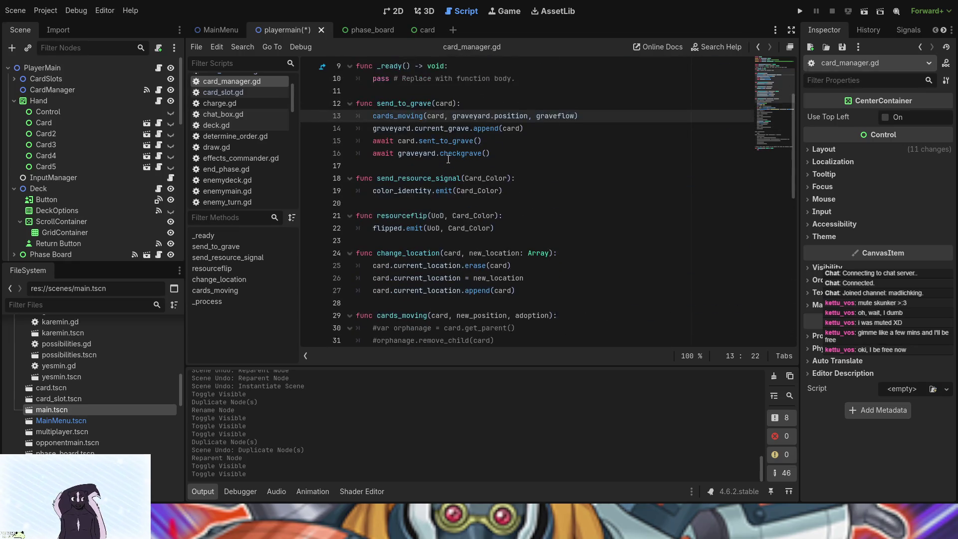
scroll(448, 159, down, 1)
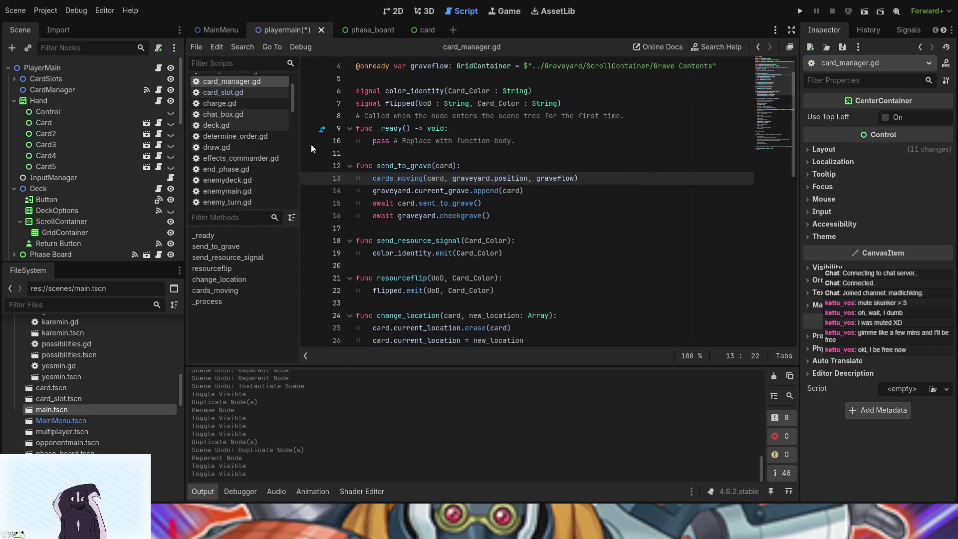
click(159, 190)
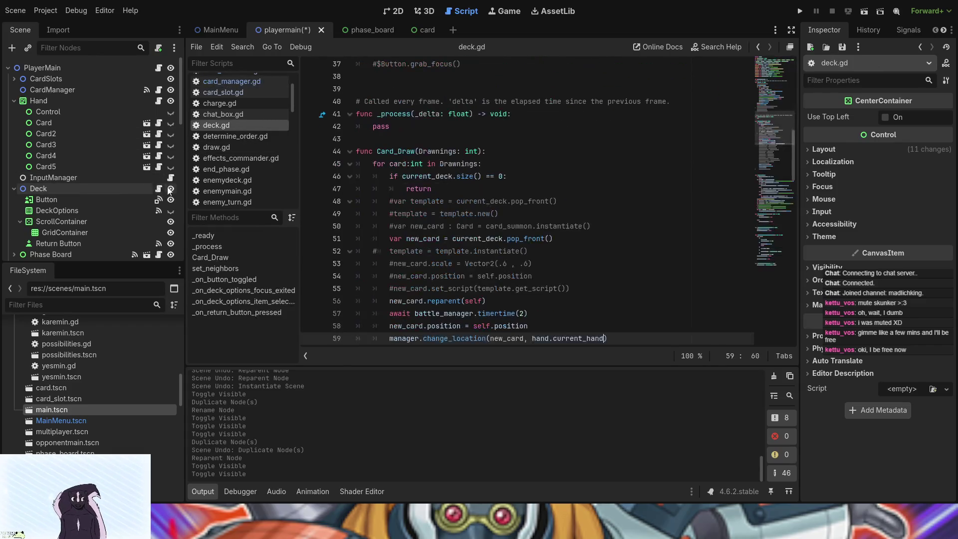
scroll(579, 195, down, 8)
scroll(579, 195, down, 1)
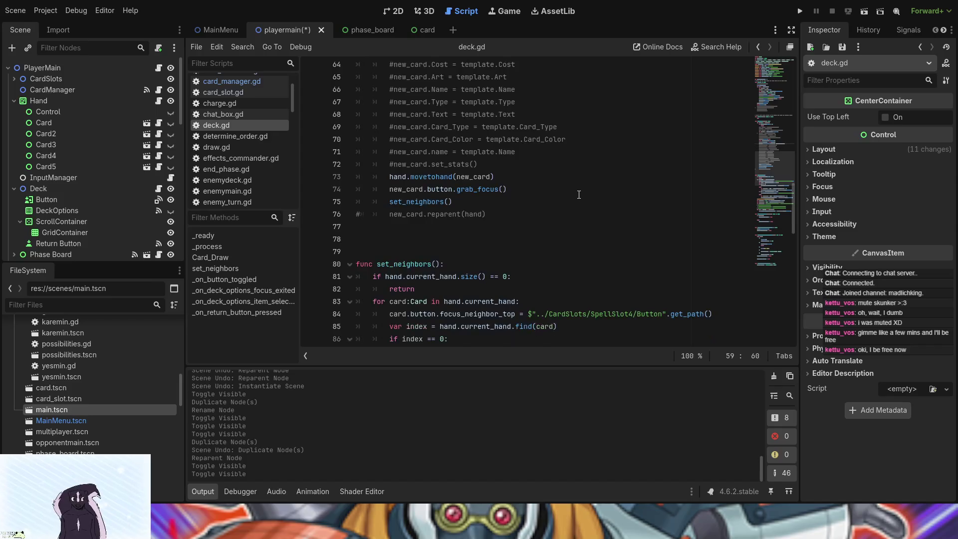
scroll(579, 195, up, 4)
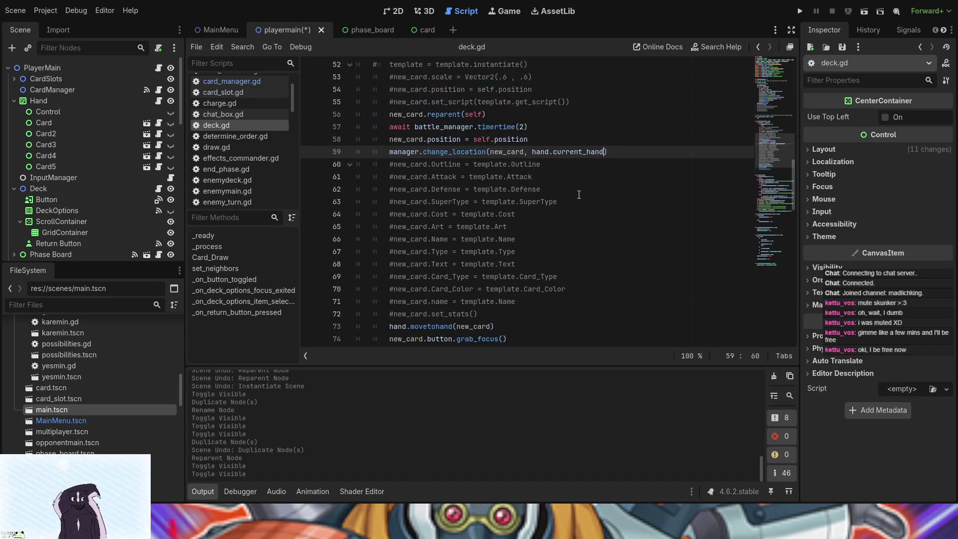
scroll(579, 195, up, 1)
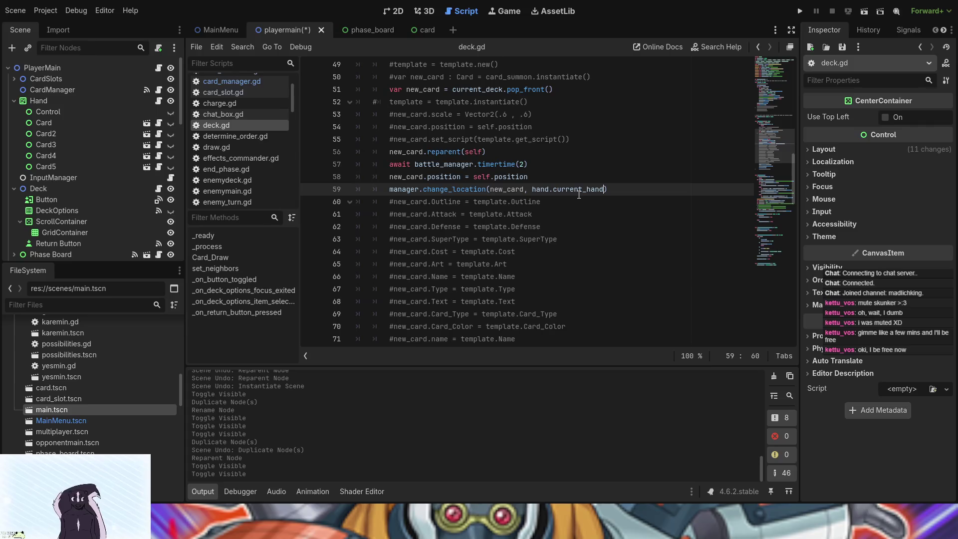
scroll(579, 194, down, 2)
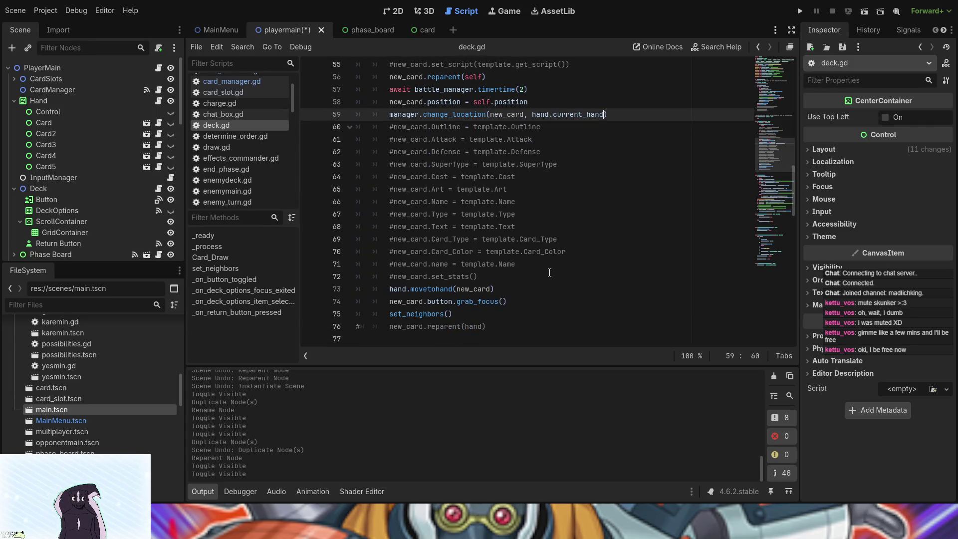
mouse_move(480, 276)
mouse_down()
mouse_move(409, 131)
mouse_move(383, 126)
mouse_up()
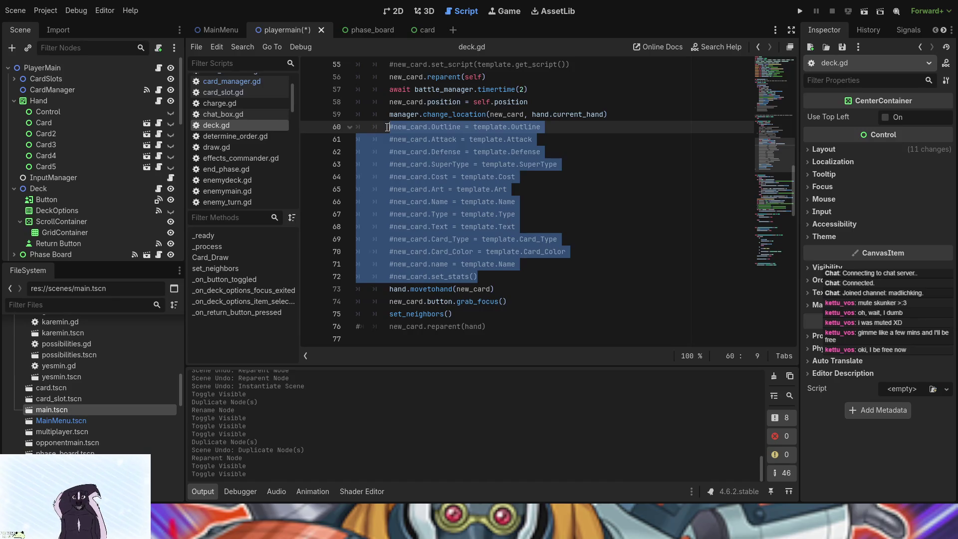
click(501, 282)
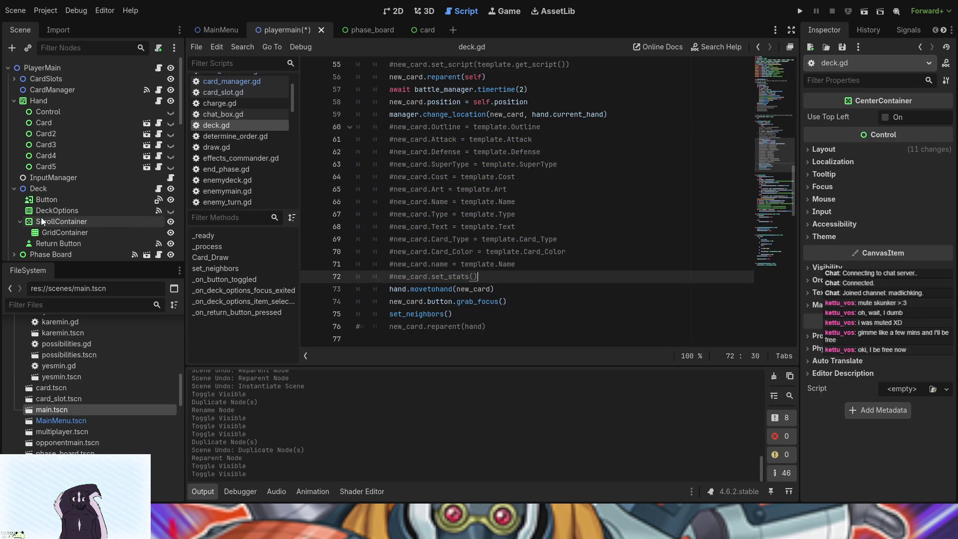
scroll(42, 220, down, 6)
scroll(41, 217, down, 8)
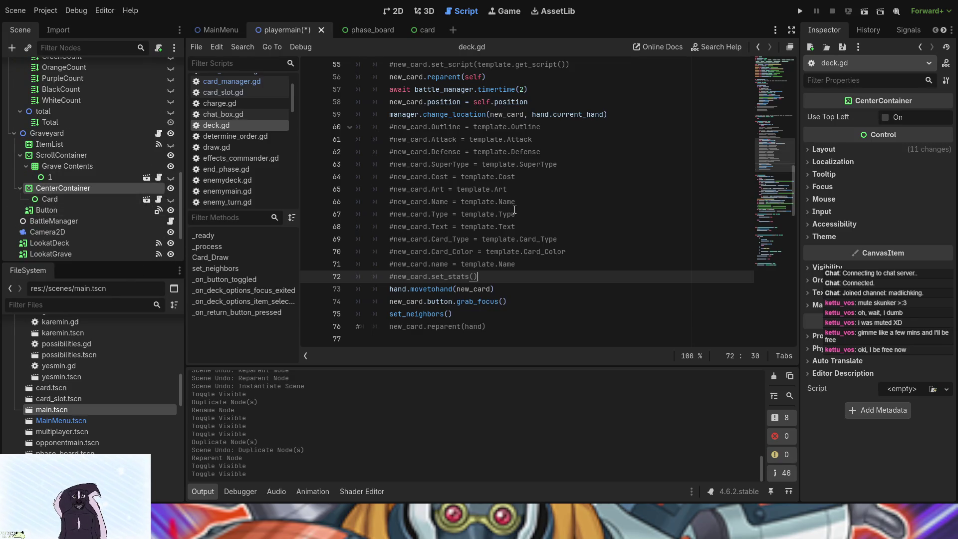
scroll(524, 238, up, 4)
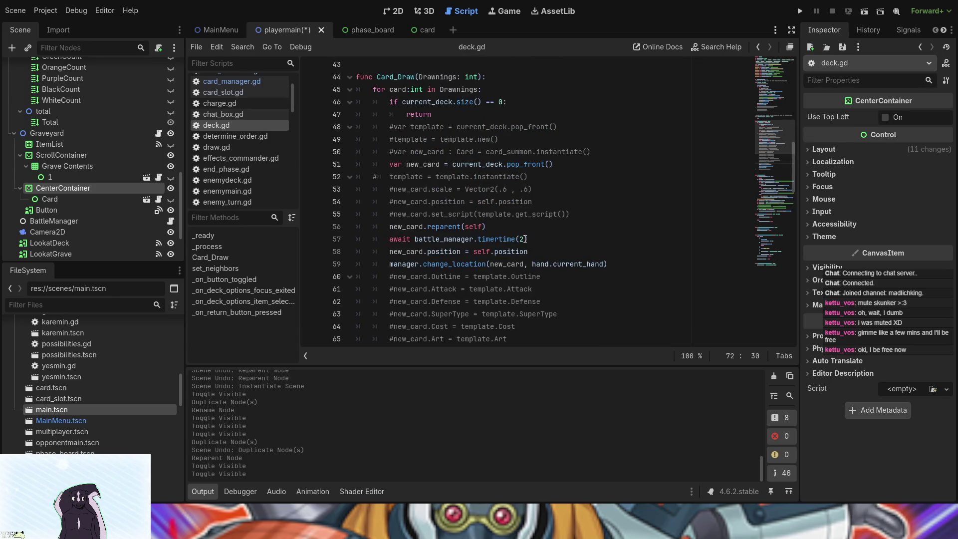
scroll(525, 239, down, 3)
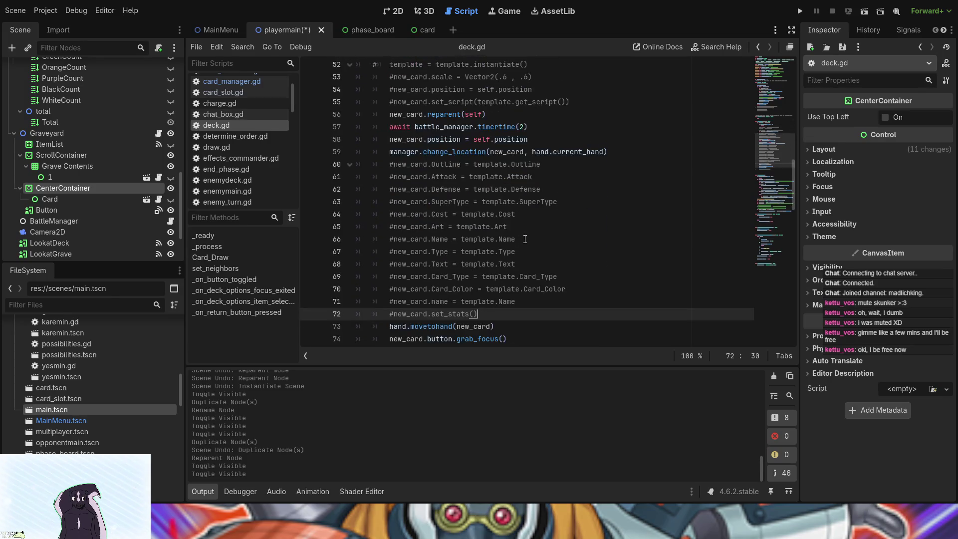
scroll(525, 239, down, 2)
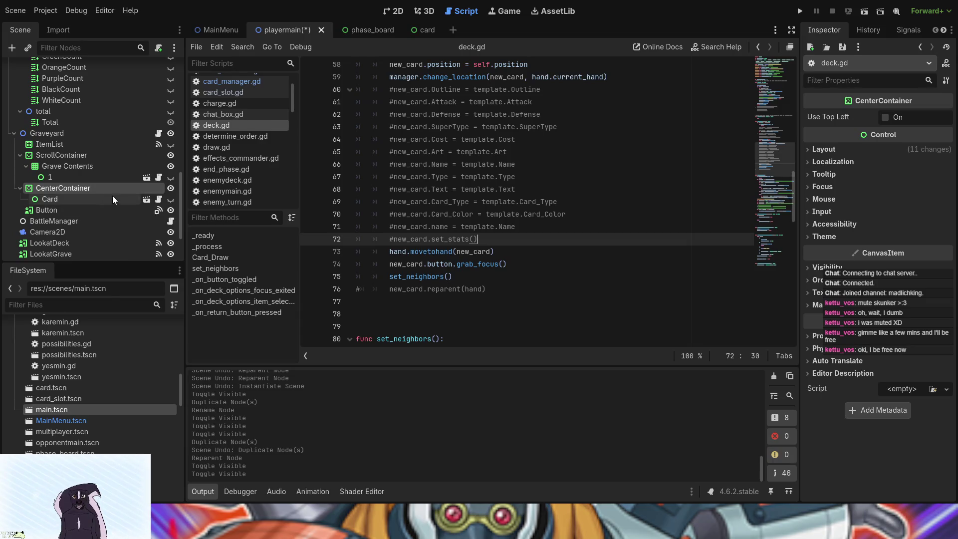
click(159, 133)
Step: Add 'func topgravechange():' after checkgrave and paste the commented new_card stat lines into it
scroll(486, 212, down, 5)
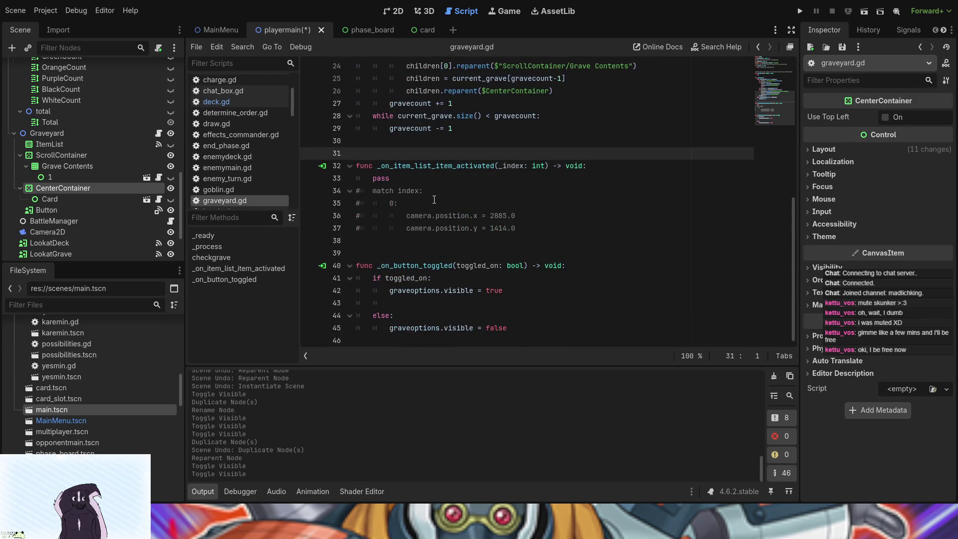
click(405, 248)
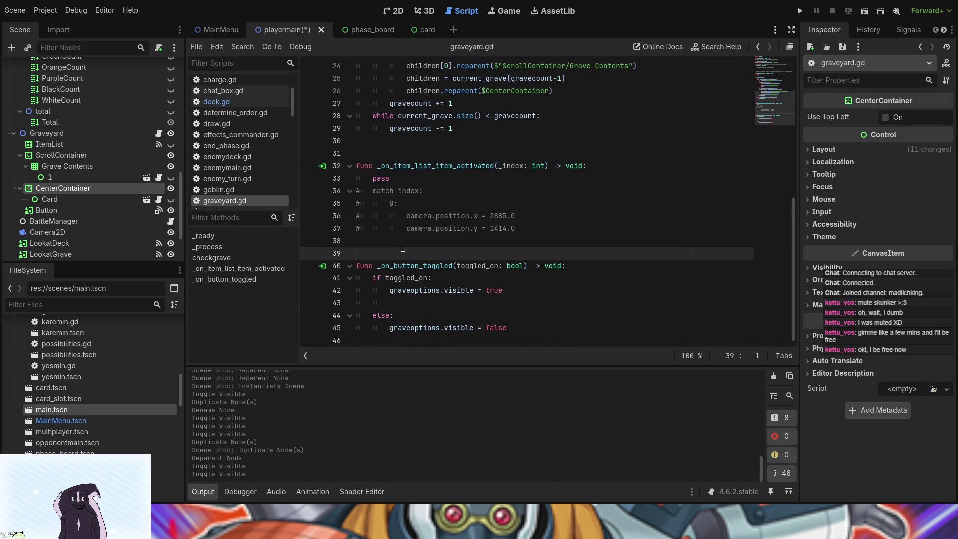
click(467, 140)
key(Return)
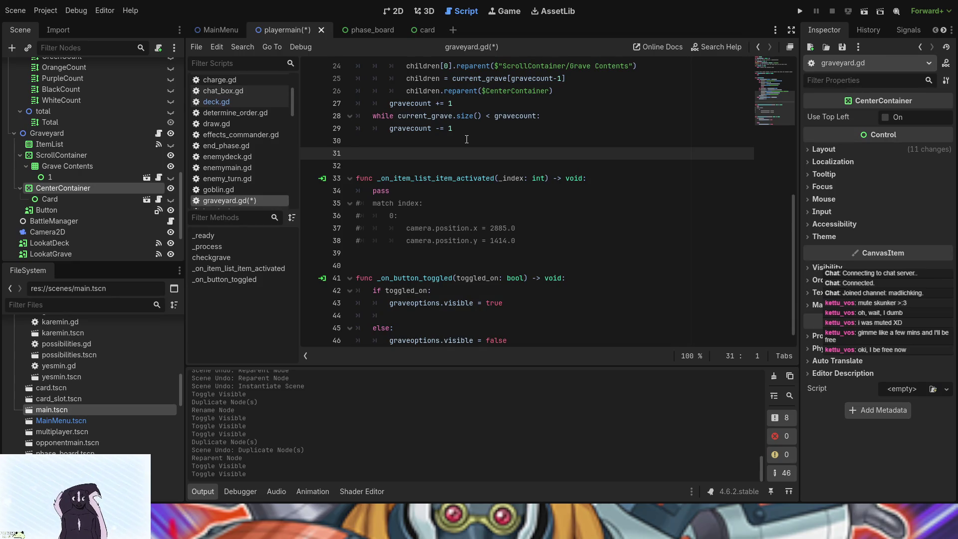
text(func )
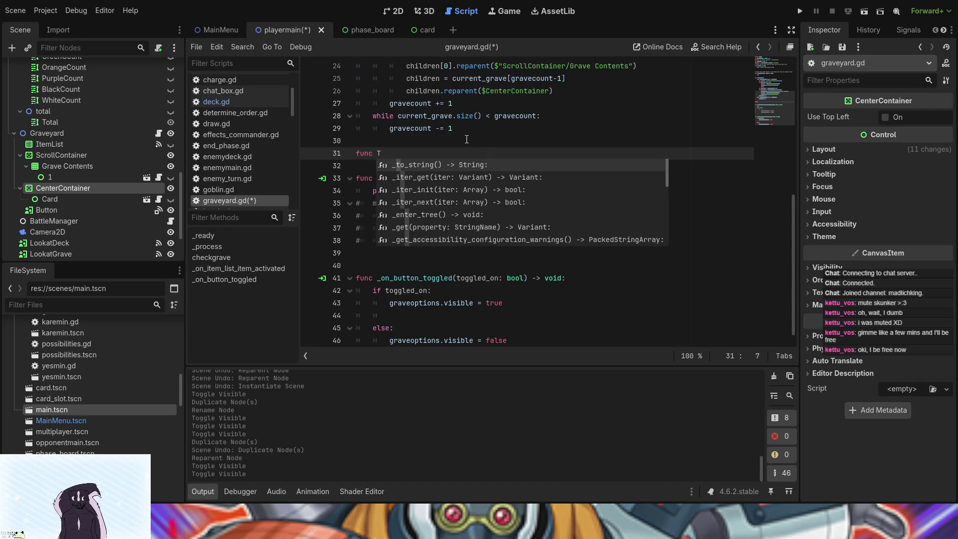
text(top)
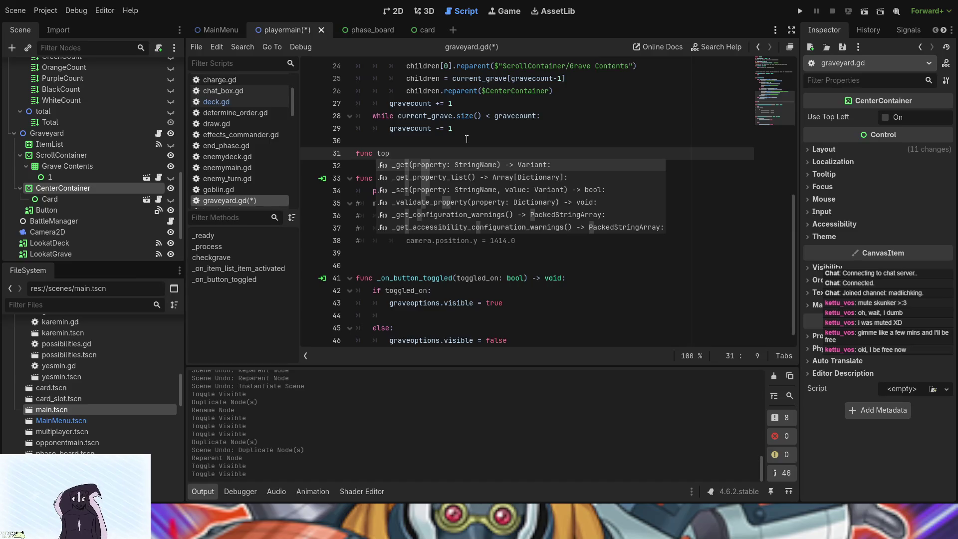
text(gravechange)
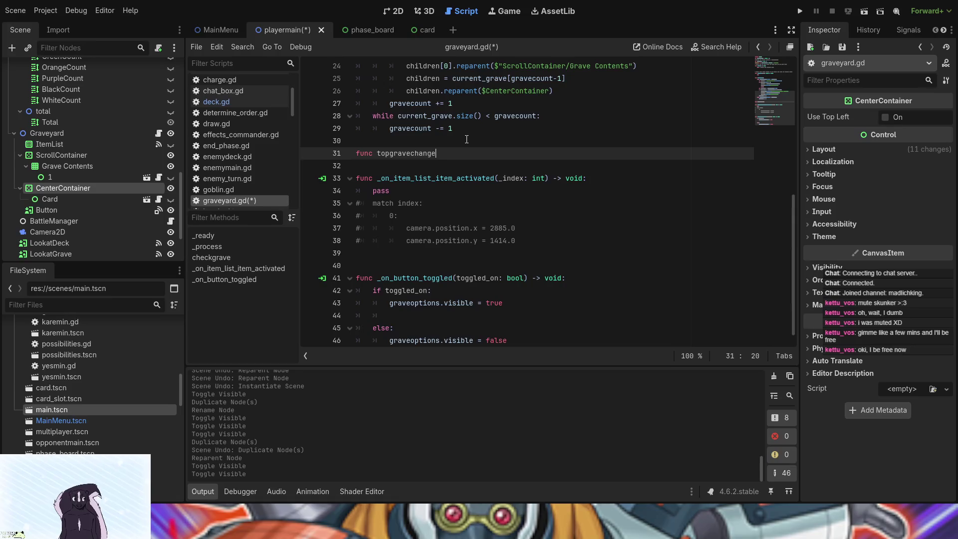
text(():)
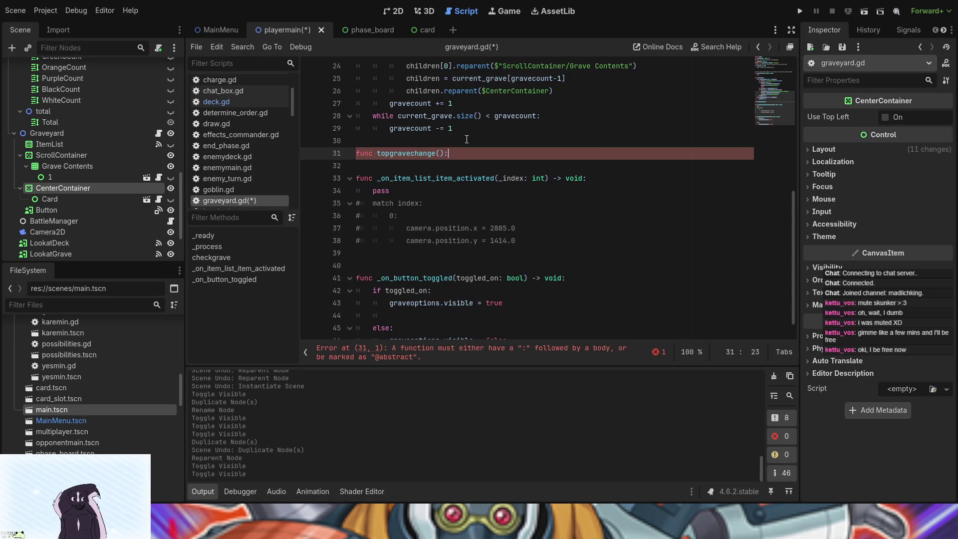
key(Return)
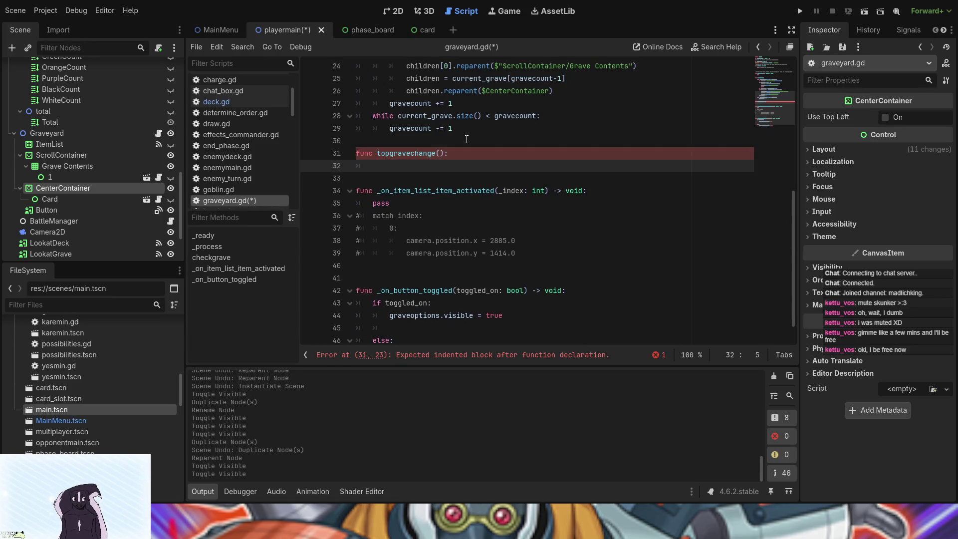
text(#new_card.Outline = template.Outline 		#new_card.Attack = template.Attack 		#new_card.Defense = template.Defense 		#new_card.SuperType = template.SuperType 		#new_card.Cost = template.Cost 		#new_card.Art = template.Art 		#new_card.Name = template.Name 		#new_card.Type = template.Type 		#new_card.Text = template.Text 		#new_card.Card_Type = template.Card_Type 		#new_card.Card_Color = template.Card_Color 		#new_card.name = template.Name 		#new_card.set_stats())
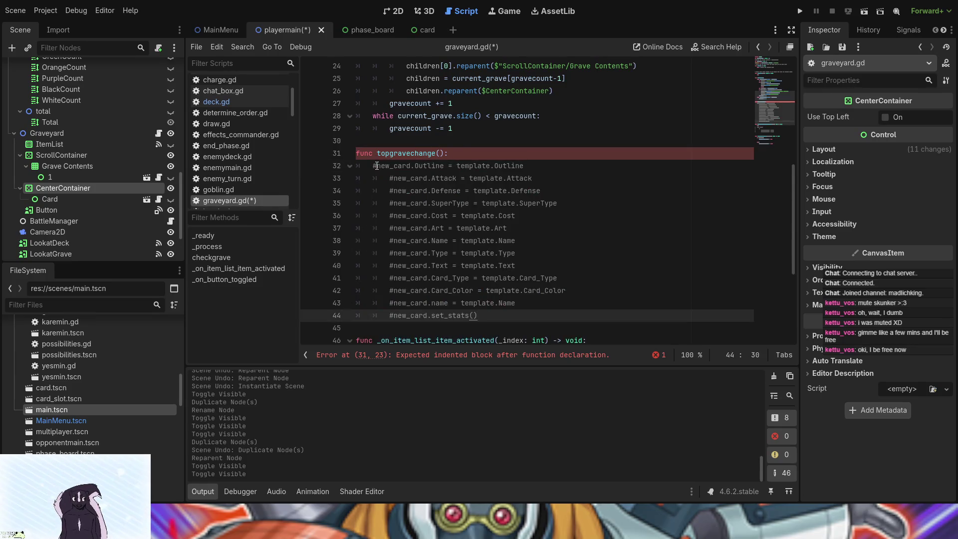
Step: Uncomment the new_card Outline, Attack, Defense, SuperType and Cost lines in topgravechange
click(377, 166)
key(BackSpace)
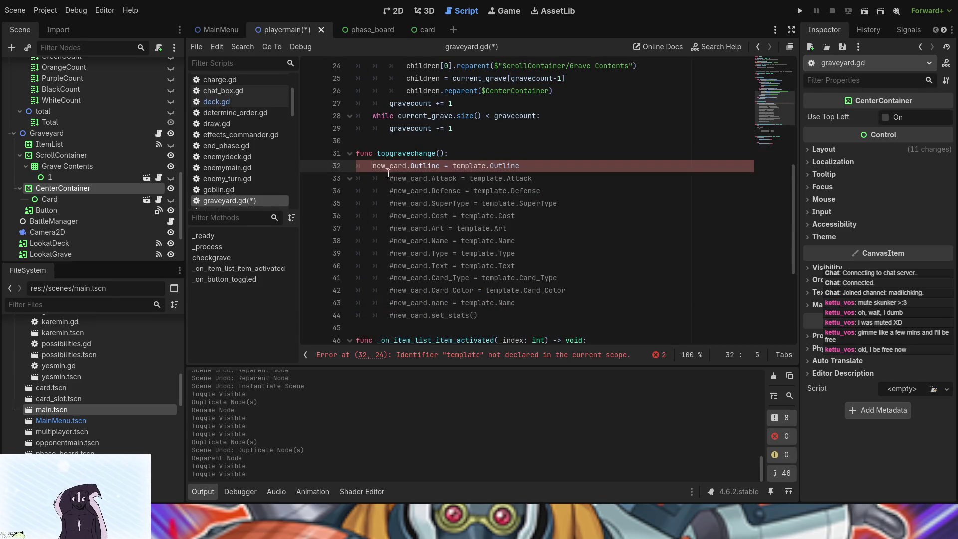
click(394, 178)
key(BackSpace)
key(BackSpace)
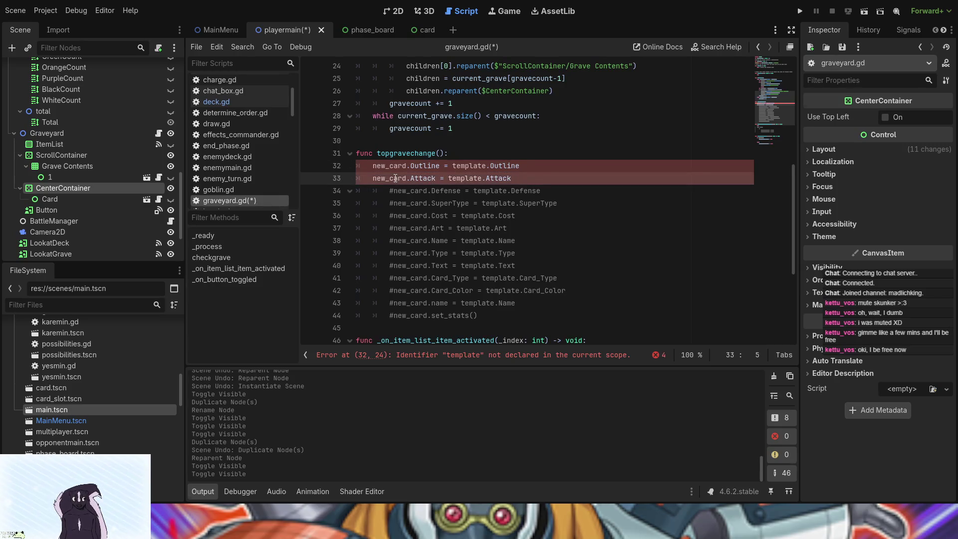
click(397, 191)
key(BackSpace)
key(BackSpace)
key(Down)
key(BackSpace)
key(Delete)
key(Down)
key(BackSpace)
key(Delete)
Step: Uncomment the Art, Name, Type, Text, Card_Type, Card_Color, name and set_stats() lines
key(Down)
key(Delete)
key(Delete)
key(Down)
key(Delete)
key(Delete)
key(Down)
key(Delete)
key(Delete)
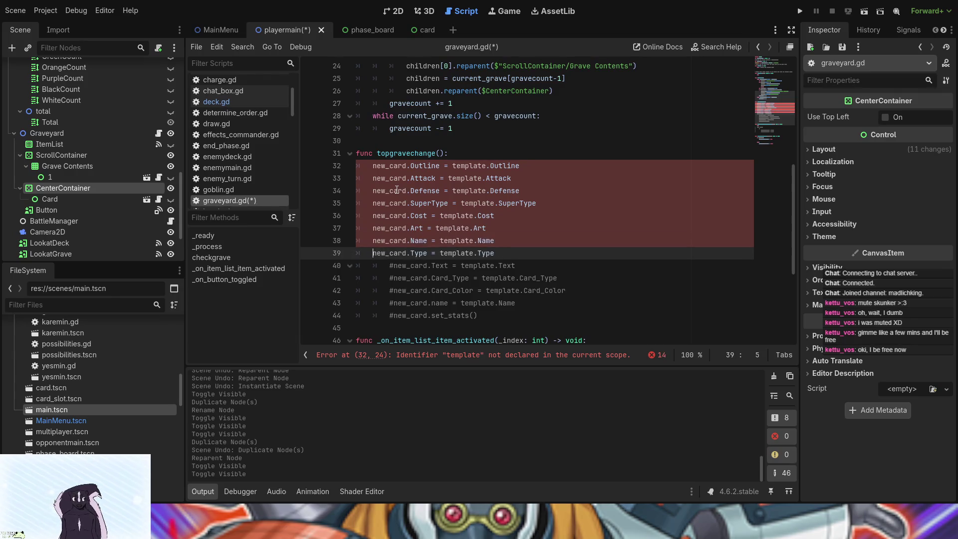
key(Down)
key(Delete)
key(Delete)
key(Down)
key(Delete)
key(Delete)
key(Down)
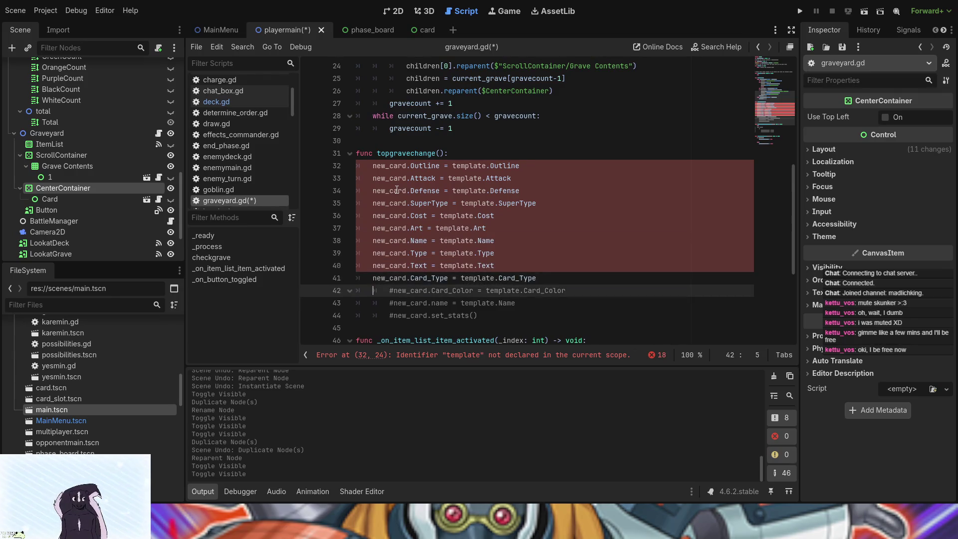
key(Delete)
key(Delete)
key(Down)
key(Delete)
key(Delete)
key(Down)
key(Delete)
key(Delete)
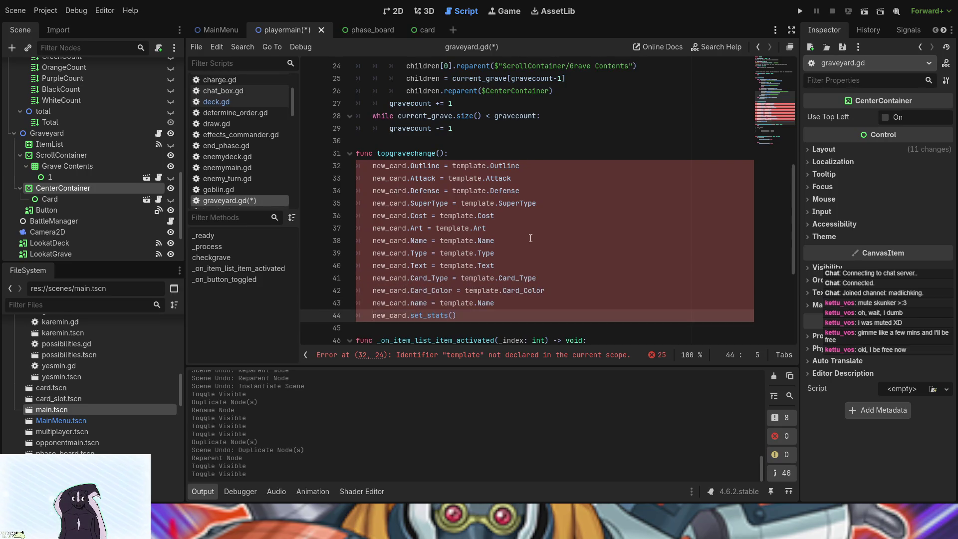
scroll(486, 183, up, 3)
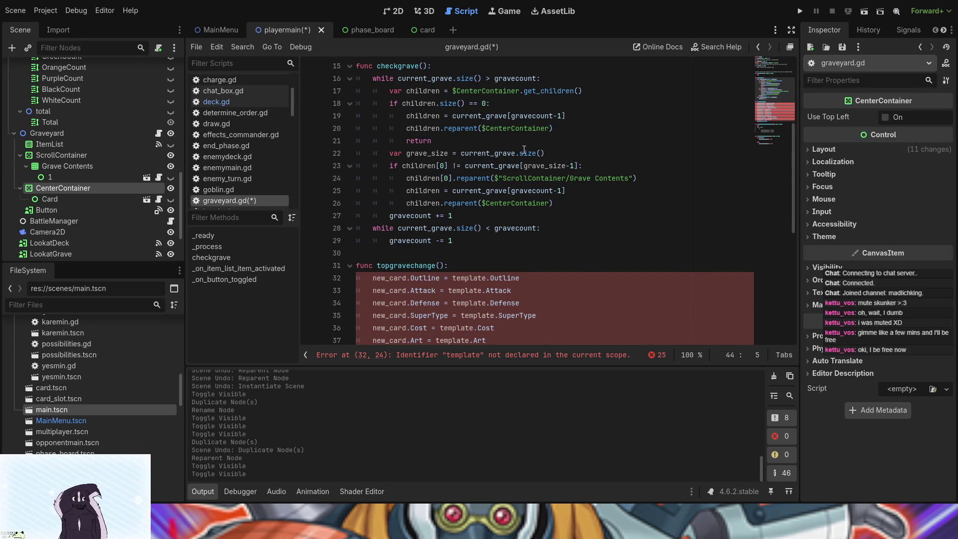
Step: Try deleting checkgrave's empty-children check piece by piece, then undo to restore it
click(427, 116)
click(465, 116)
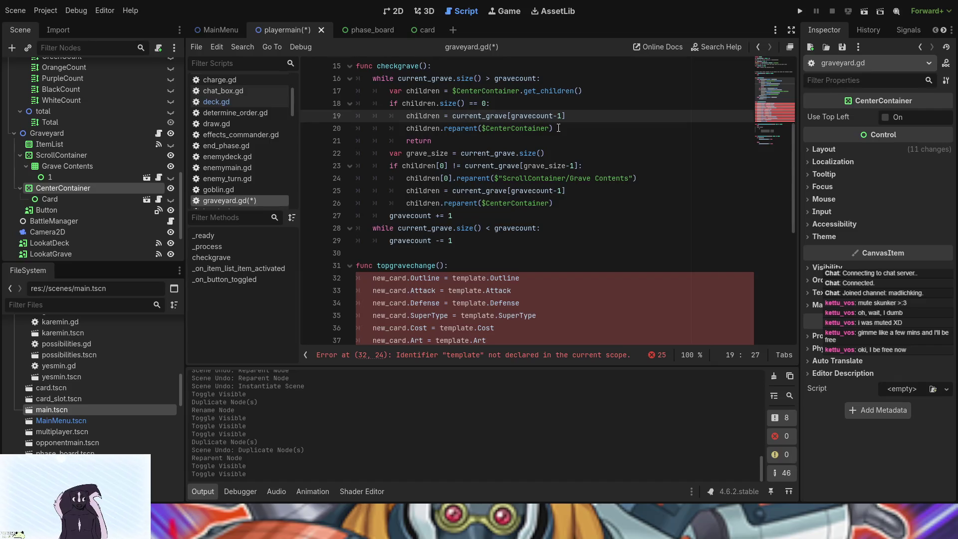
mouse_move(561, 128)
mouse_down()
mouse_move(414, 110)
mouse_move(407, 118)
mouse_up()
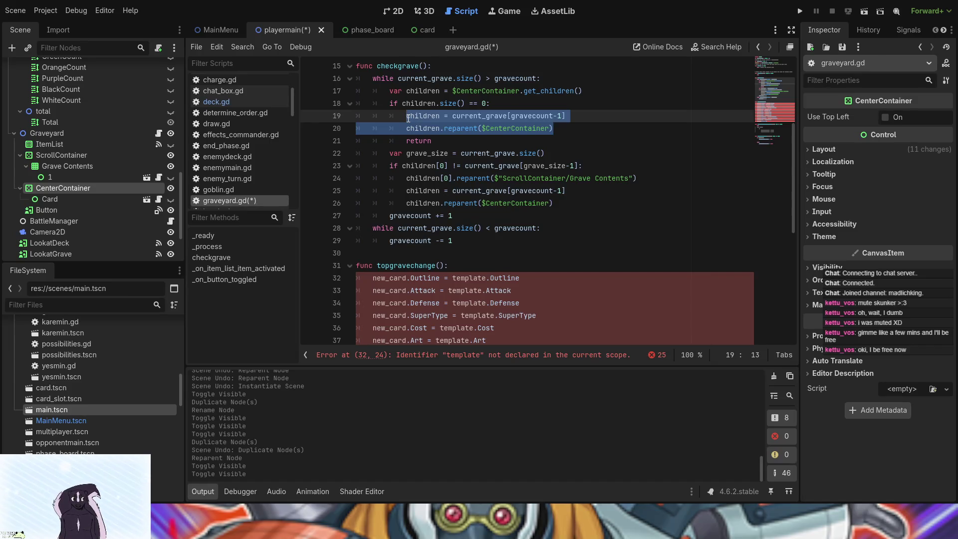
key(BackSpace)
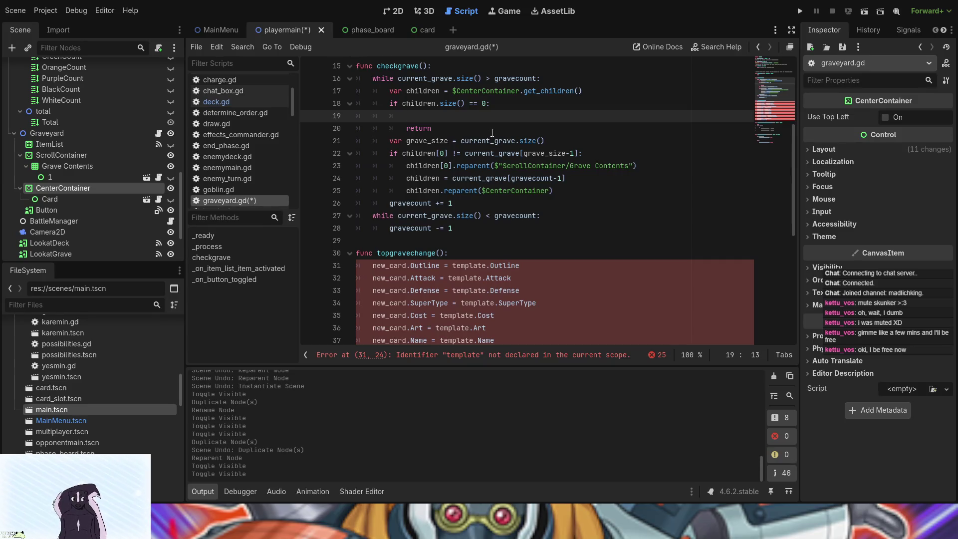
key(BackSpace)
key(BackSpace)
key(BackSpace)
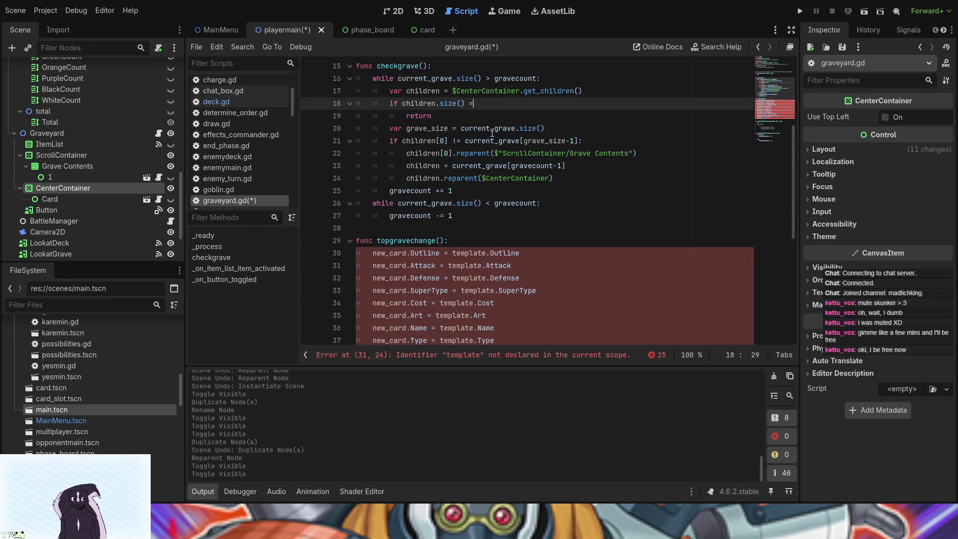
key(ctrl+BackSpace)
key(ctrl+BackSpace)
key(ctrl+BackSpace)
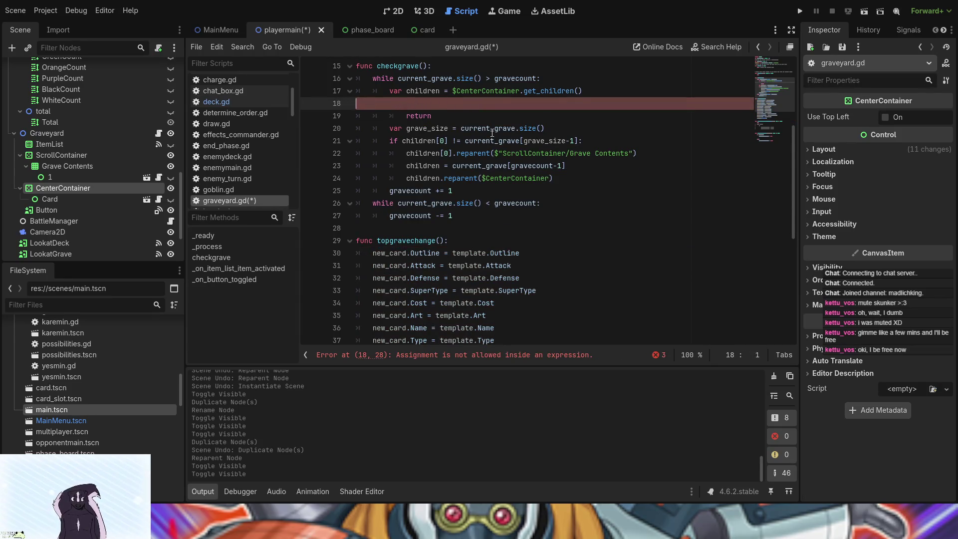
key(BackSpace)
key(BackSpace)
key(BackSpace)
key(BackSpace)
key(BackSpace)
key(BackSpace)
key(BackSpace)
key(BackSpace)
key(BackSpace)
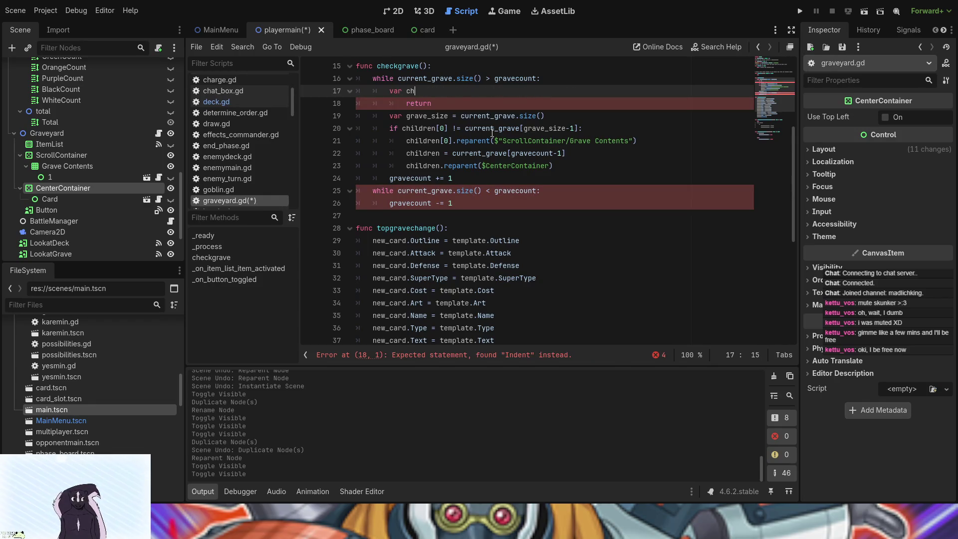
key(BackSpace)
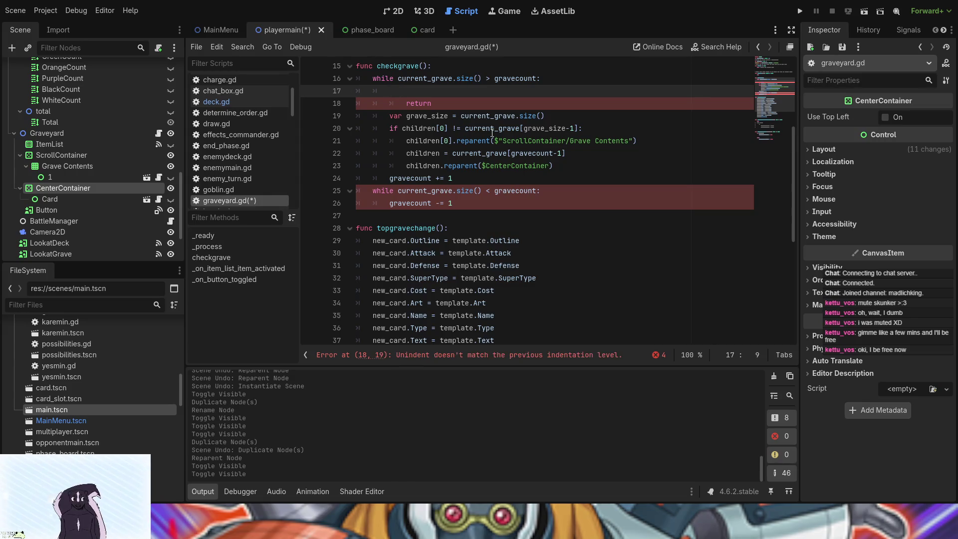
key(Down)
key(Delete)
key(Delete)
key(Delete)
key(Delete)
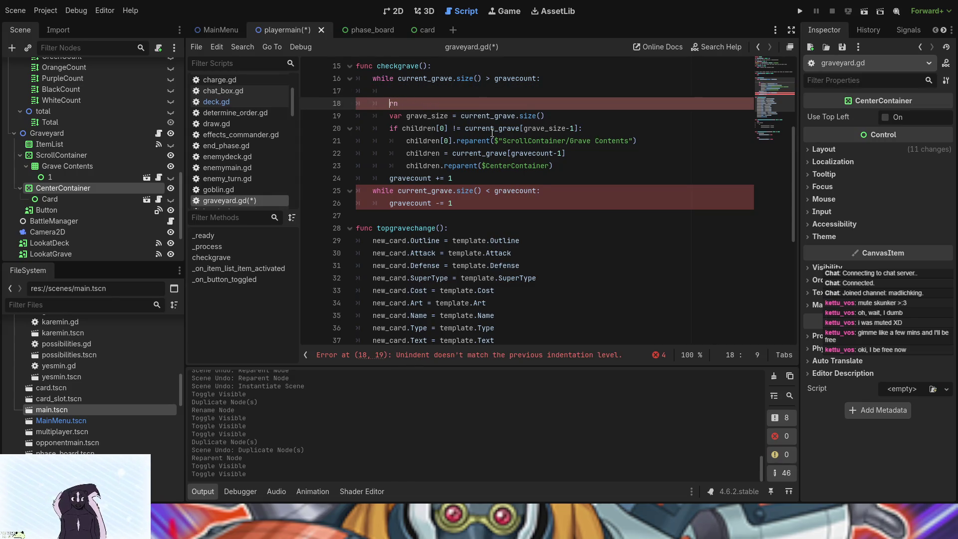
key(ctrl+z)
key(ctrl+z)
key(ctrl+z)
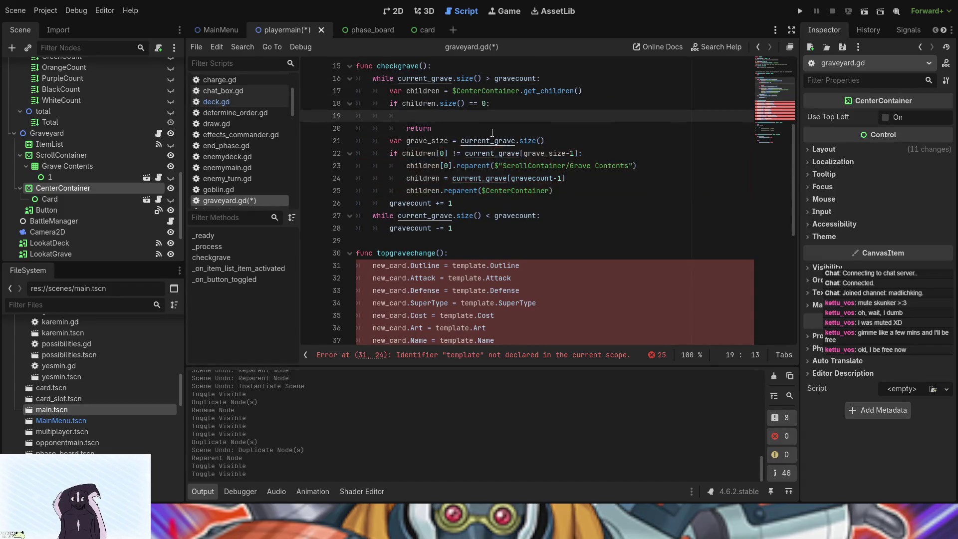
Step: Delete the CenterContainer children lookup and early return, leaving a bare 'var' on line 17
click(492, 132)
mouse_move(489, 131)
mouse_down()
mouse_move(460, 93)
mouse_move(445, 91)
mouse_up()
key(BackSpace)
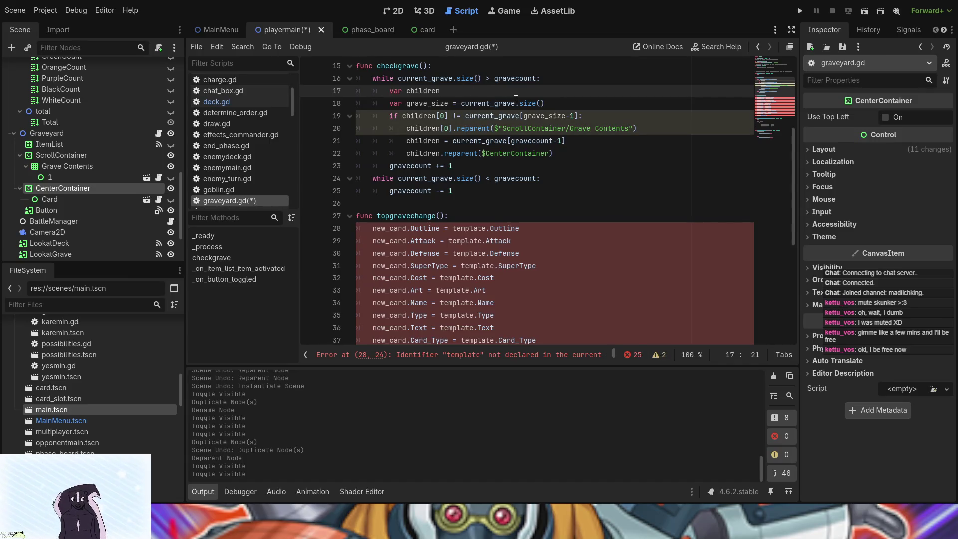
key(ctrl+z)
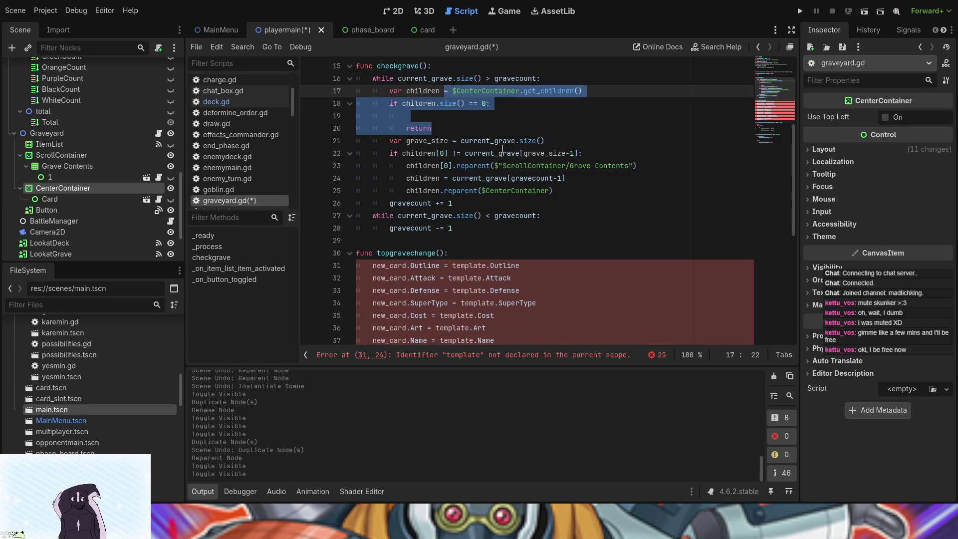
key(BackSpace)
key(BackSpace)
key(BackSpace)
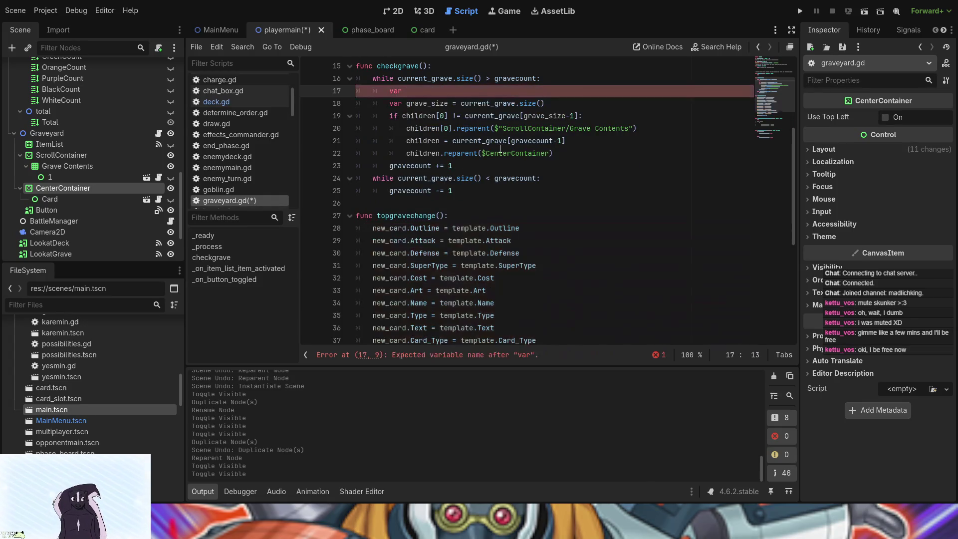
double_click(417, 115)
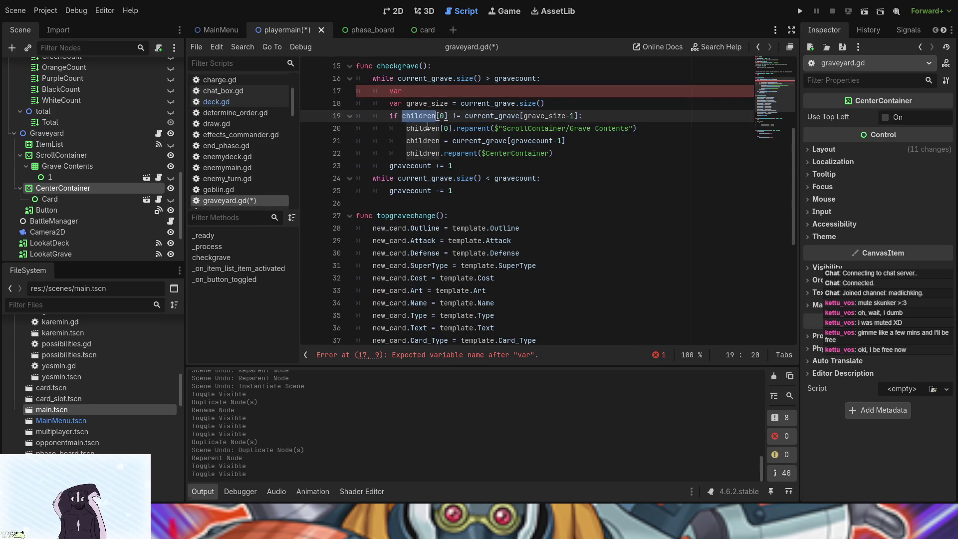
Step: Rename every 'children' in checkgrave to 'Preview', also completing line 17's declaration as 'var Preview'
key(ctrl+d)
key(ctrl+d)
key(ctrl+d)
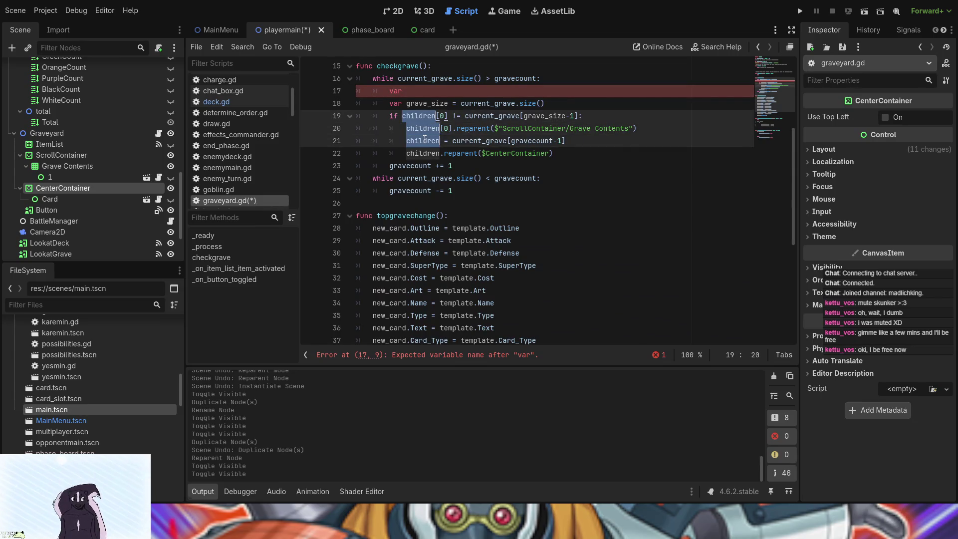
alt+click(426, 92)
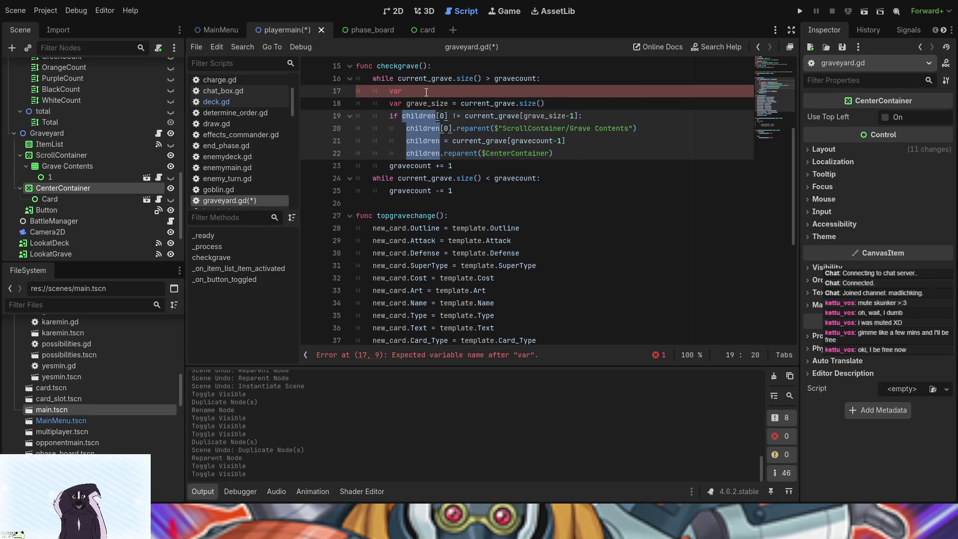
text(Pr)
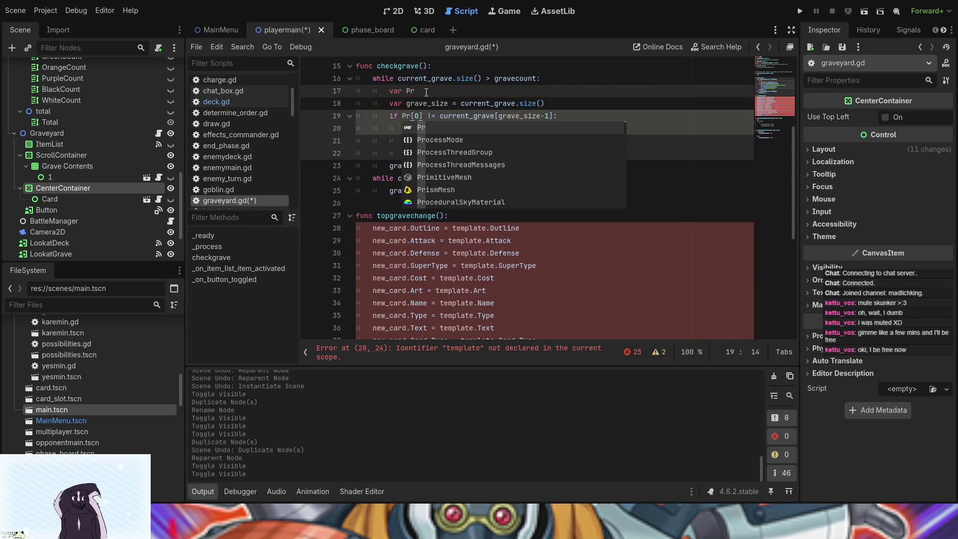
text(eview)
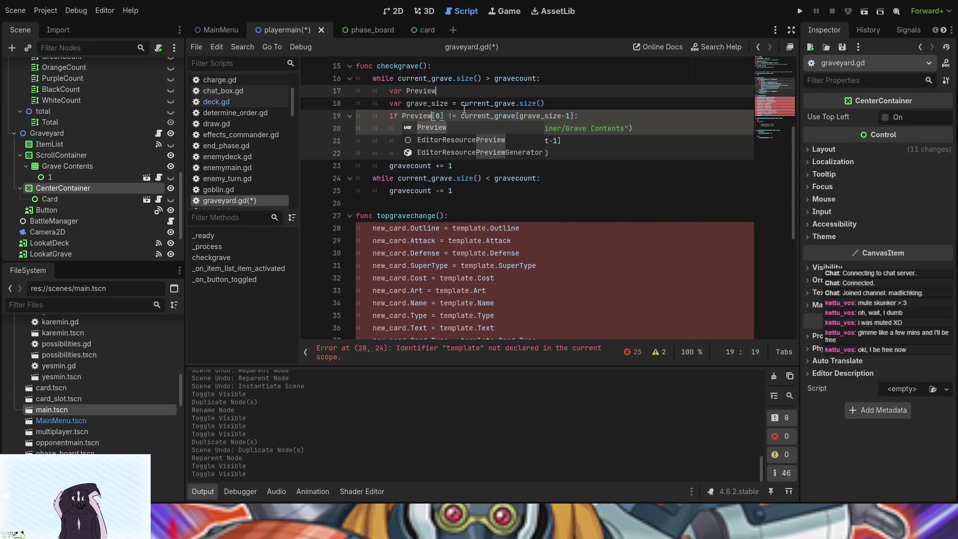
Step: Change 'Preview[0]' to 'Preview.Name' in checkgrave's comparison against the top grave card
click(445, 114)
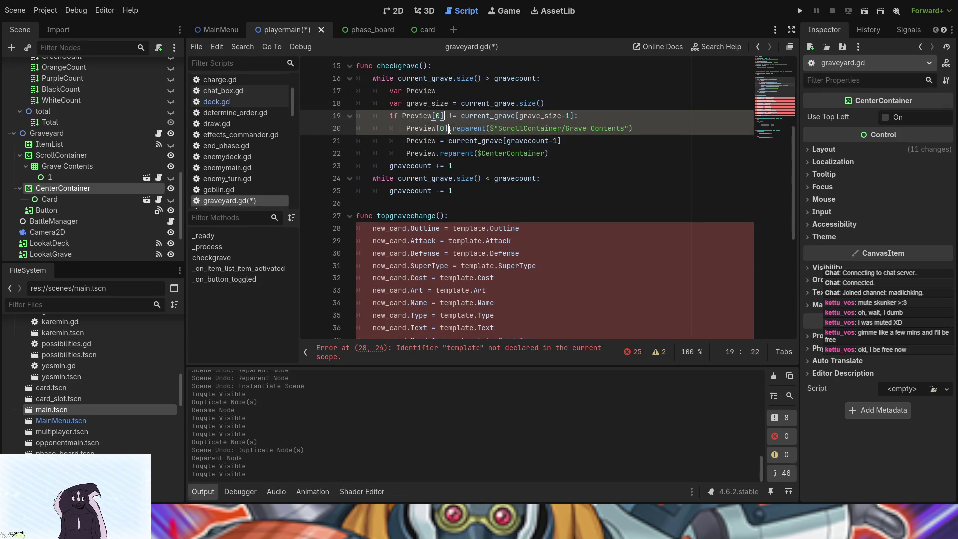
key(BackSpace)
key(BackSpace)
key(BackSpace)
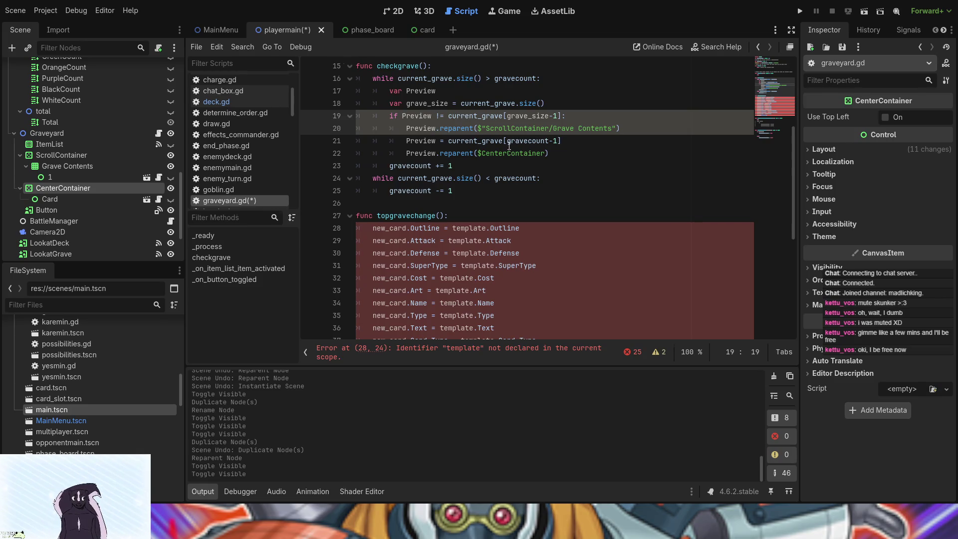
text(.)
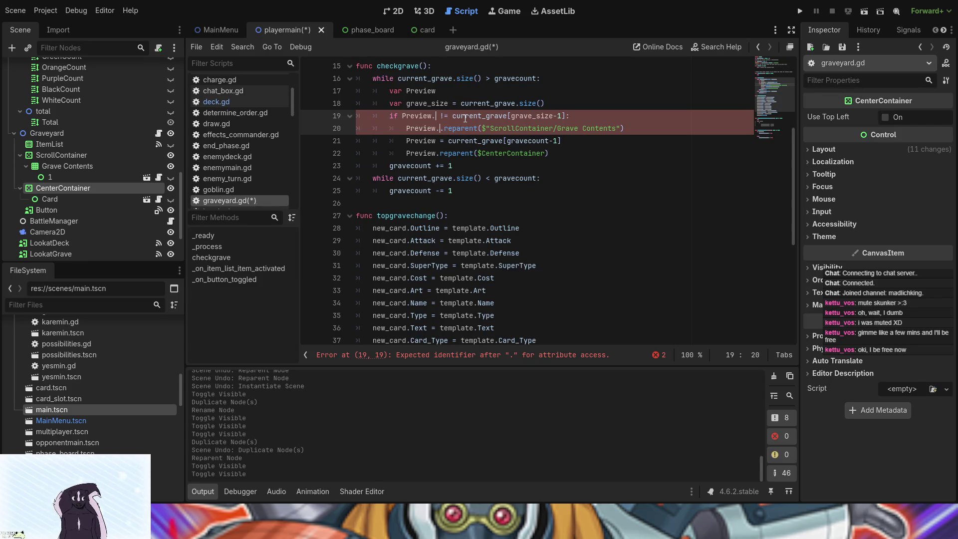
text(name)
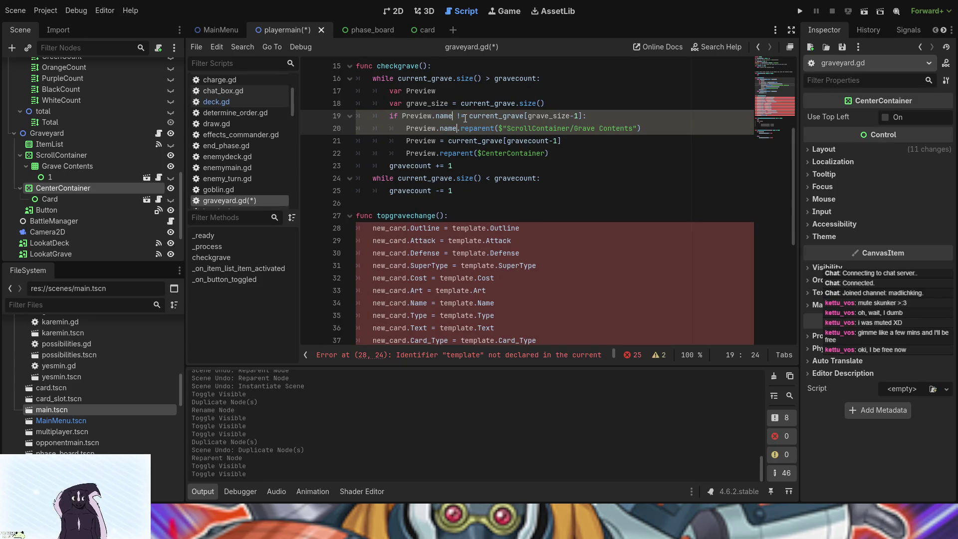
key(BackSpace)
key(BackSpace)
key(BackSpace)
text(Name)
Step: Delete the 'Preview = current_grave[gravecount-1]' reassignment line and select the two reparent lines
click(443, 140)
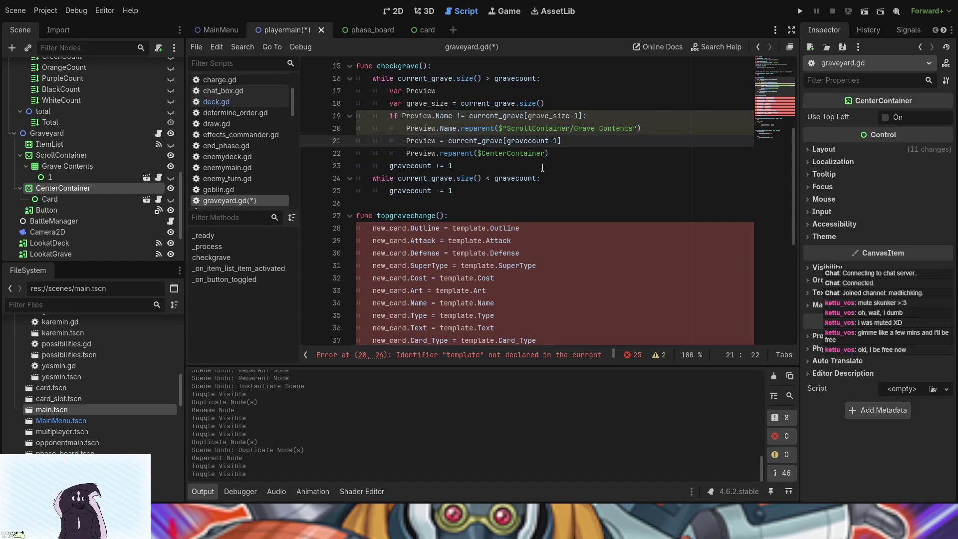
mouse_move(569, 142)
mouse_down()
mouse_move(437, 143)
mouse_move(448, 142)
mouse_up()
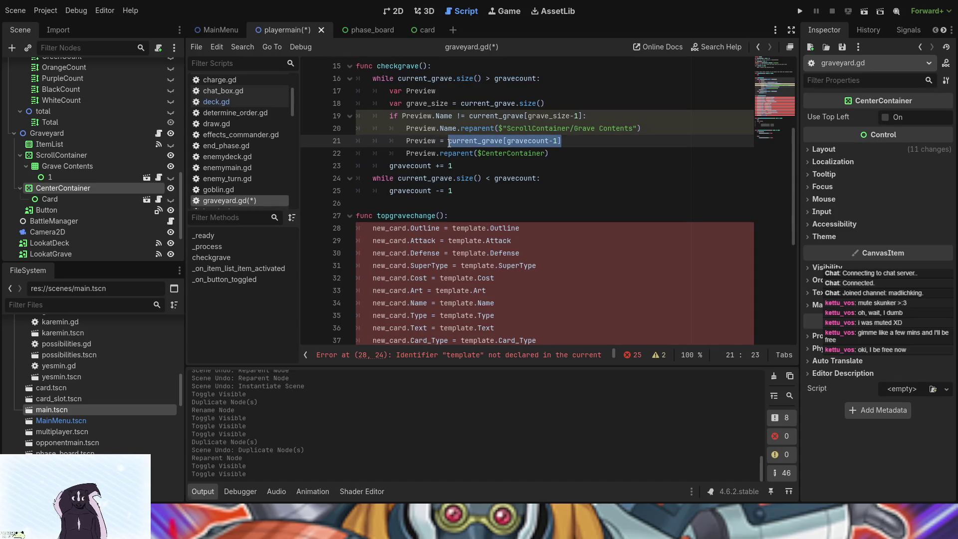
drag(448, 142, 410, 147)
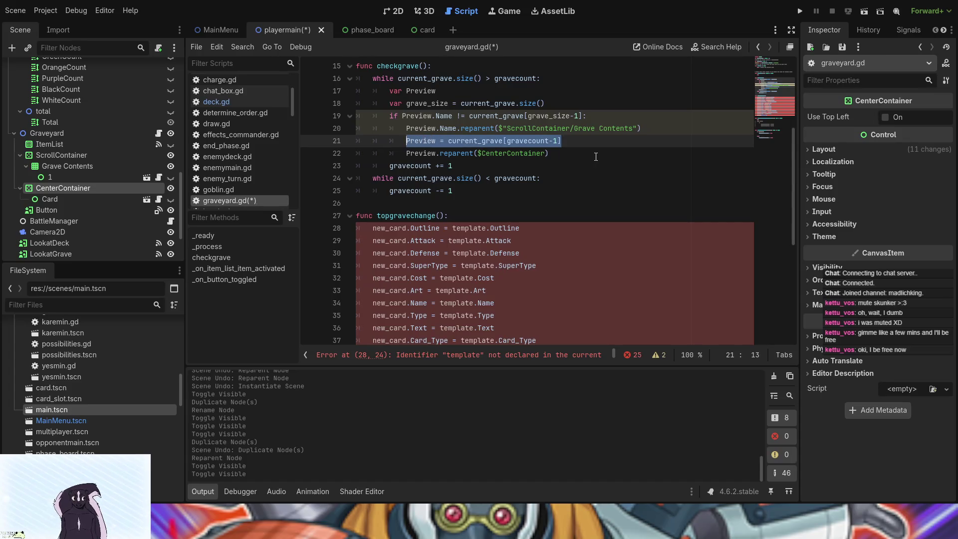
key(BackSpace)
key(BackSpace)
key(BackSpace)
key(BackSpace)
drag(596, 146, 612, 115)
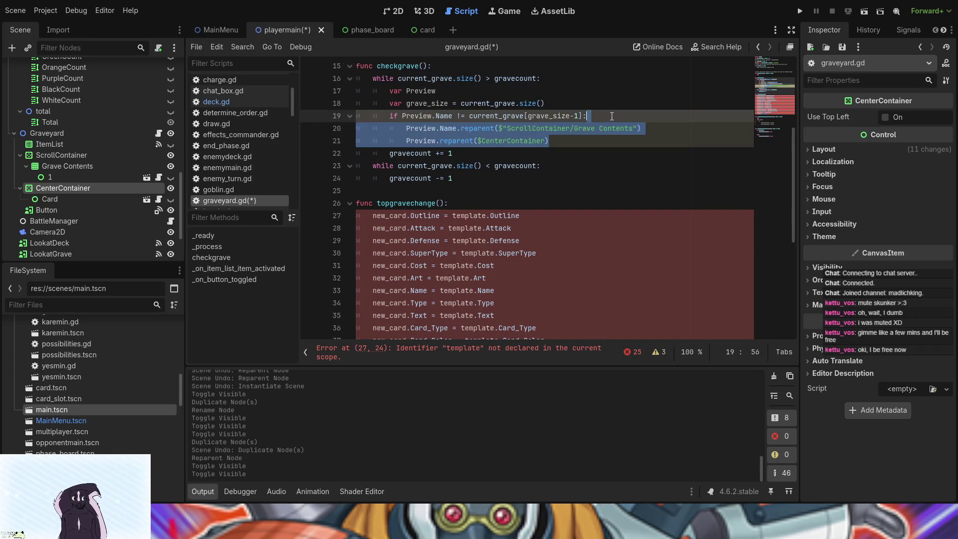
Step: Delete the two reparent lines and store current_grave[grave_size-1] in a new var topcard
key(BackSpace)
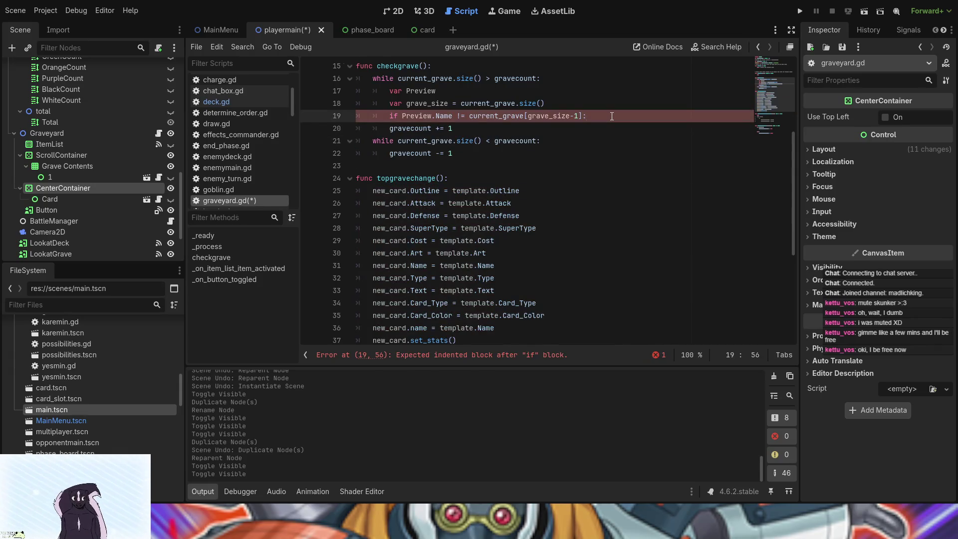
key(Return)
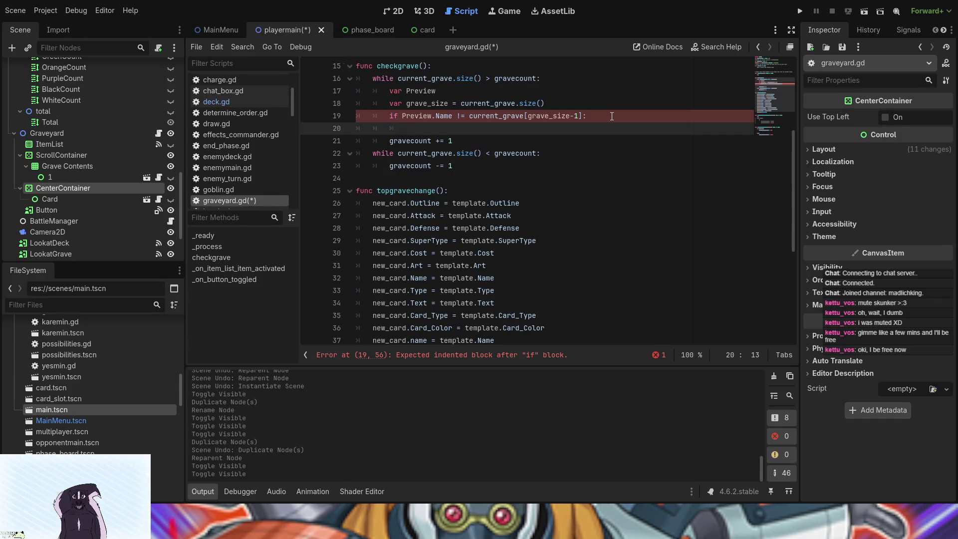
click(611, 116)
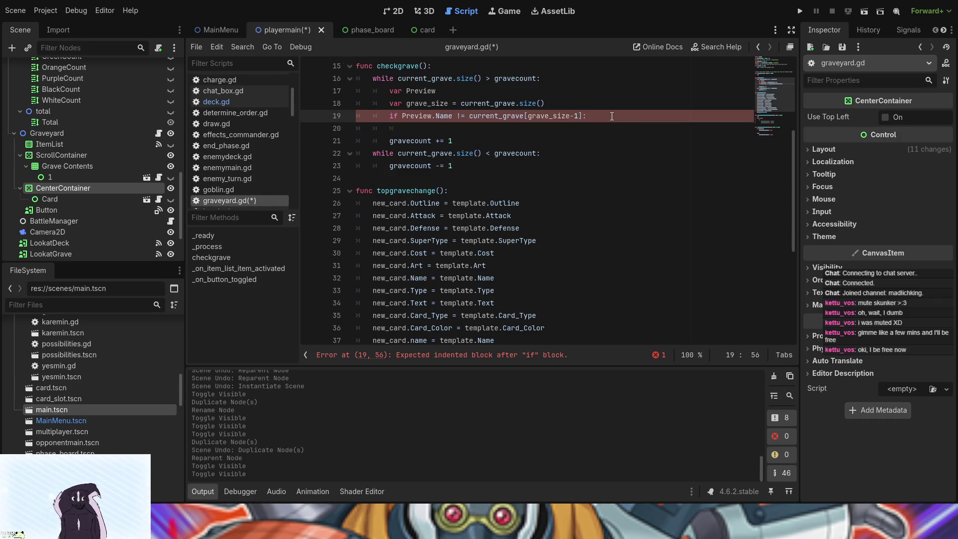
click(568, 99)
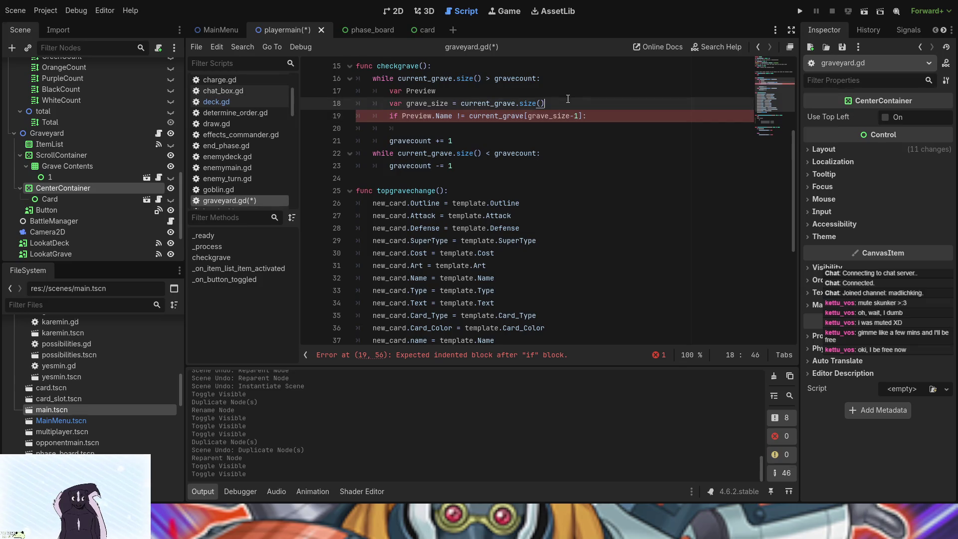
drag(582, 116, 462, 115)
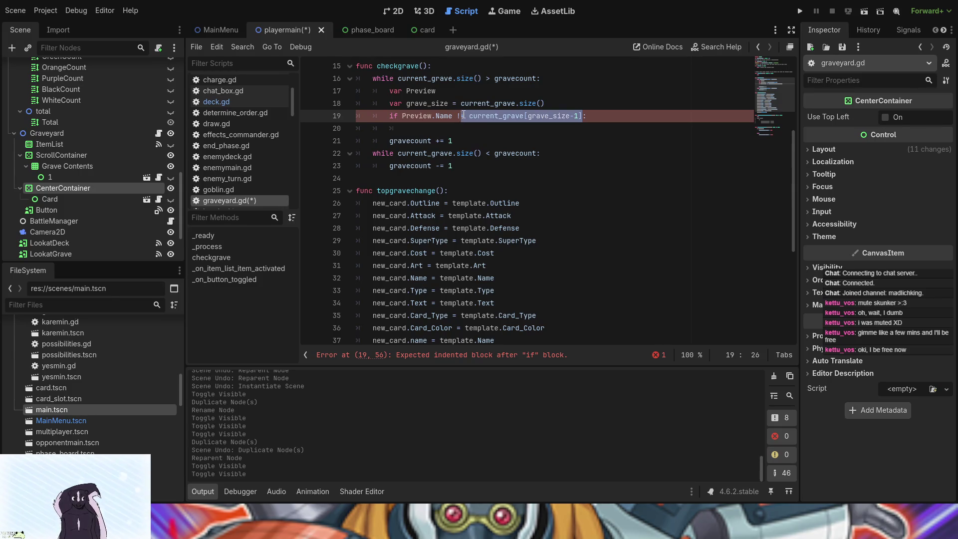
key(ctrl+x)
click(562, 102)
key(Return)
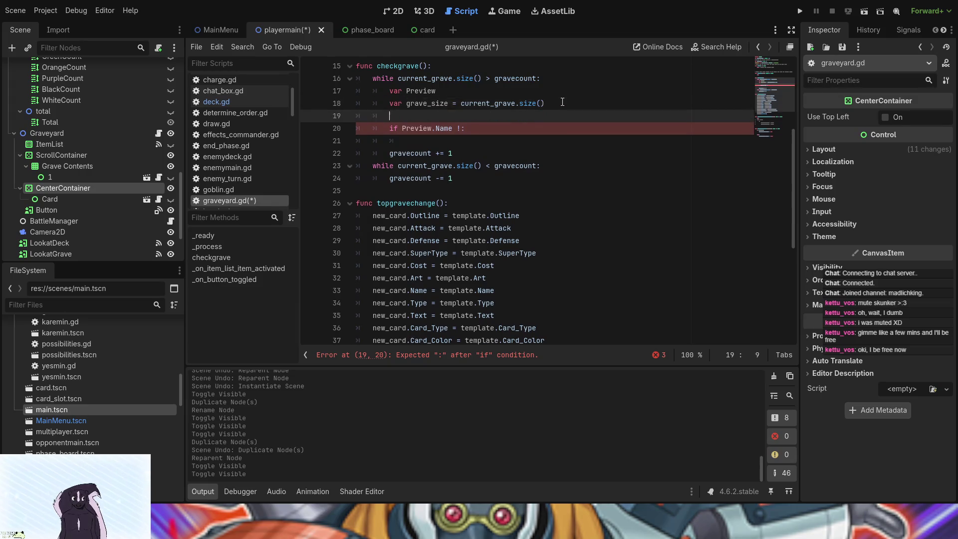
text(var t)
text(opcard)
key(ctrl+v)
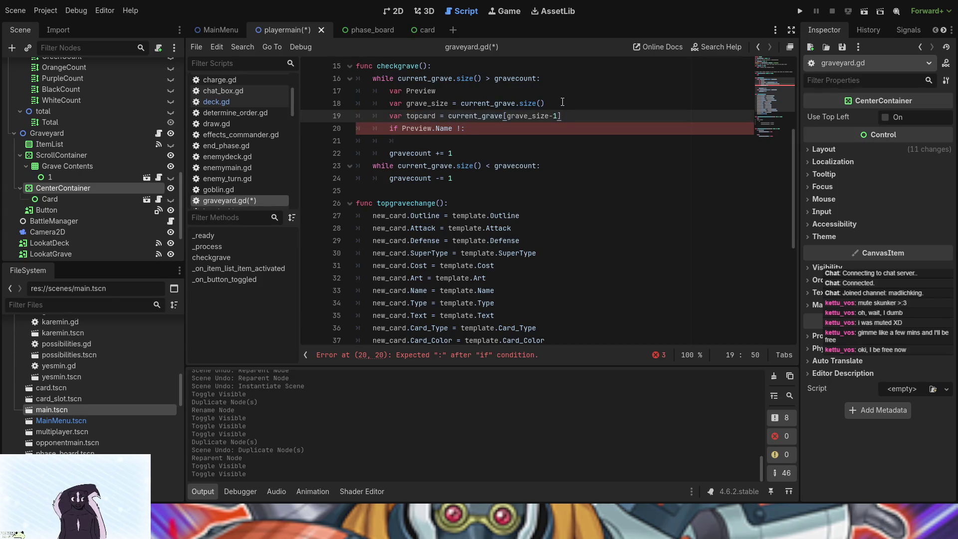
Step: Change the if condition to check Preview.Name != topcard.Name
click(534, 128)
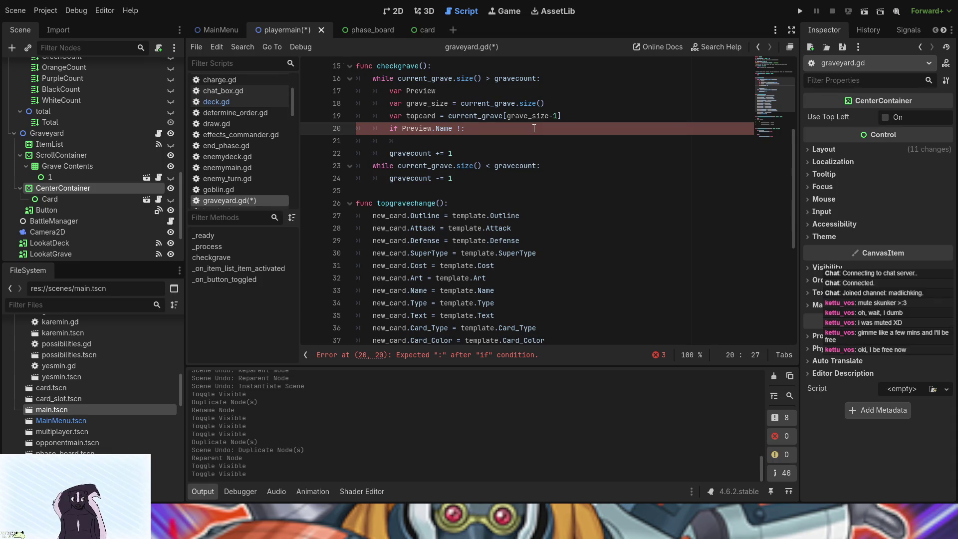
text( t)
text(opcar)
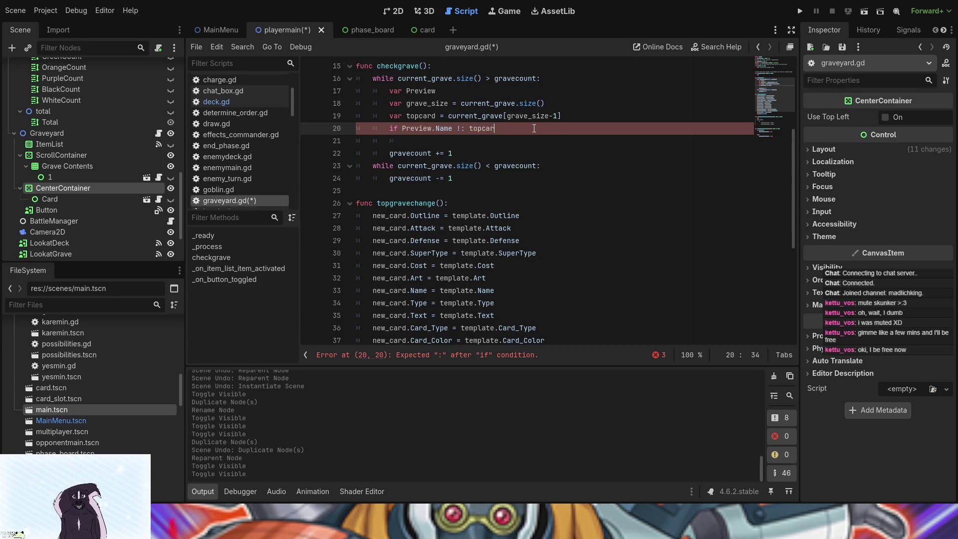
text(d.Name)
click(464, 128)
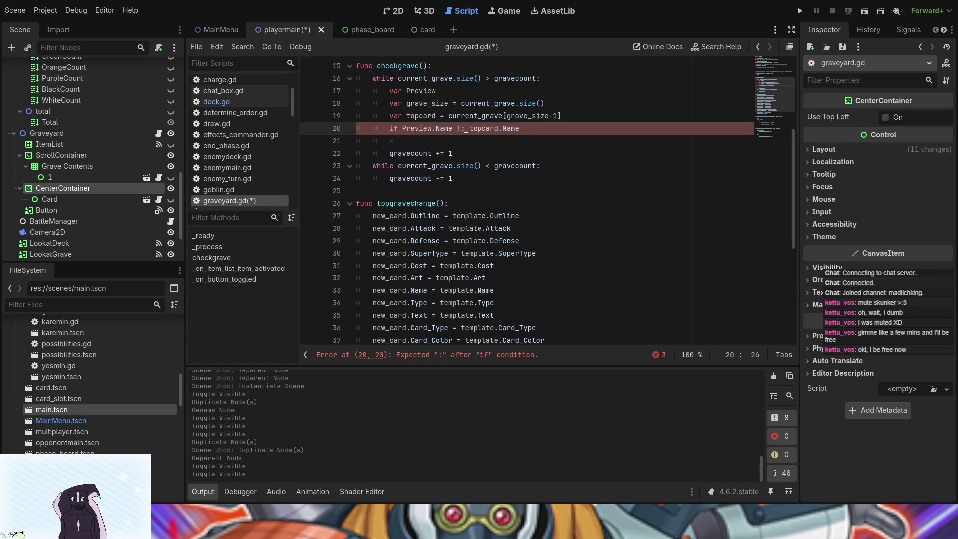
text(=)
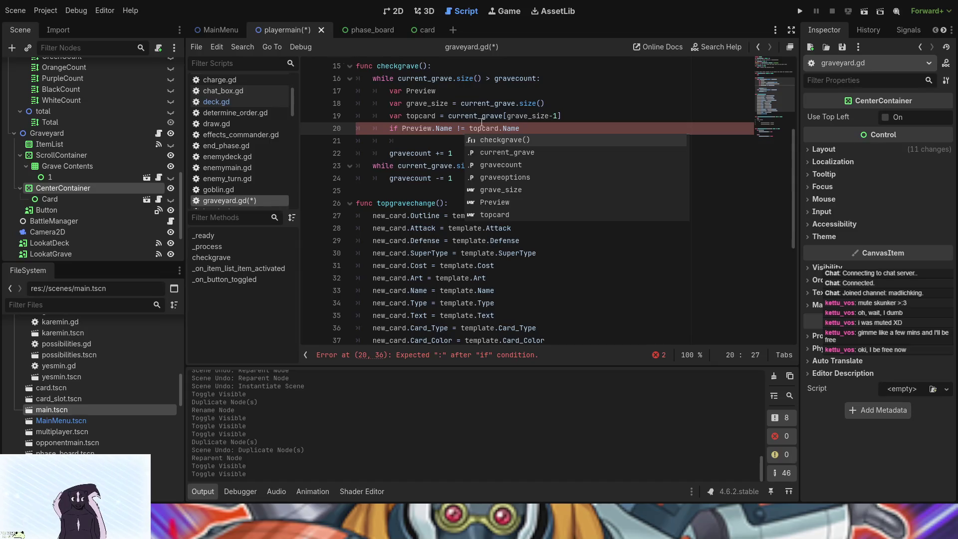
click(550, 128)
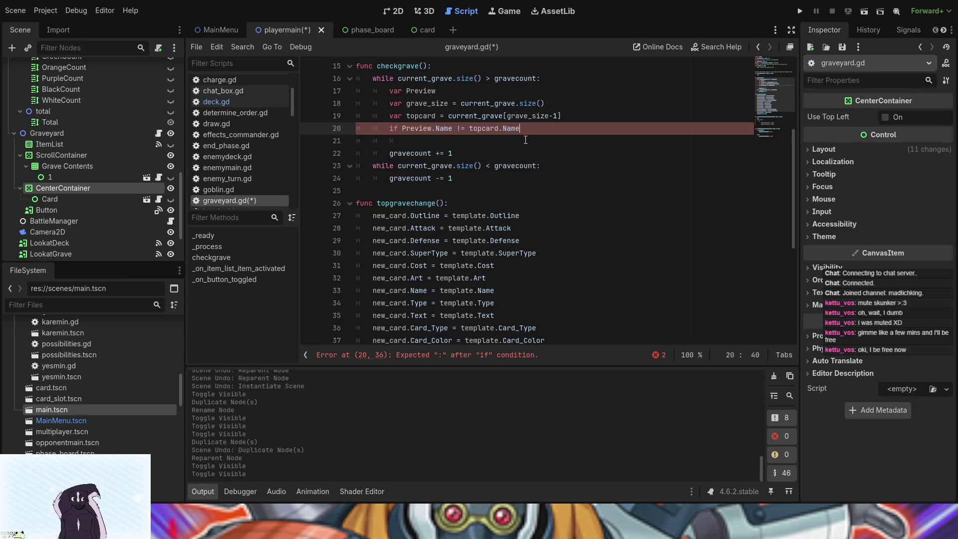
click(525, 139)
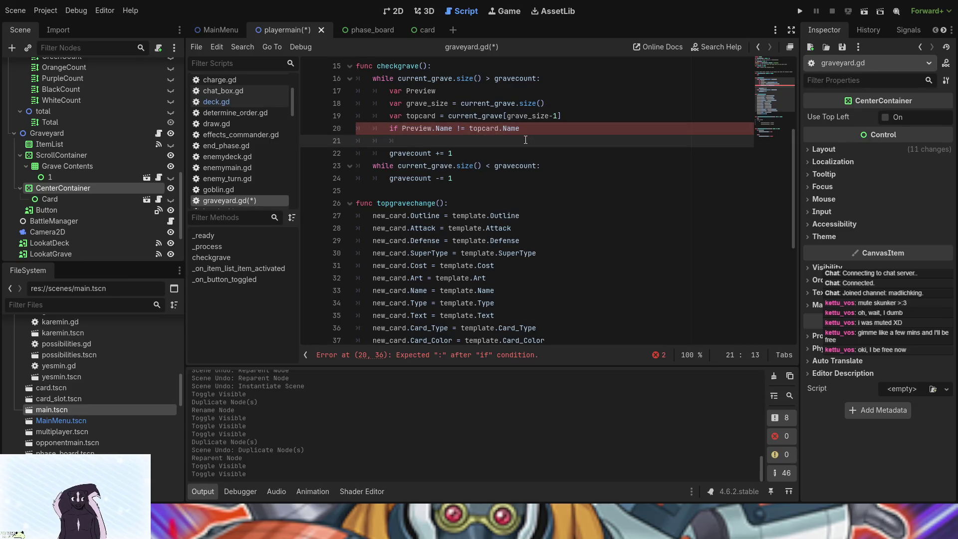
Step: Add 'await topgravechange(topcard)' in the if body and end the condition with a colon
text(t)
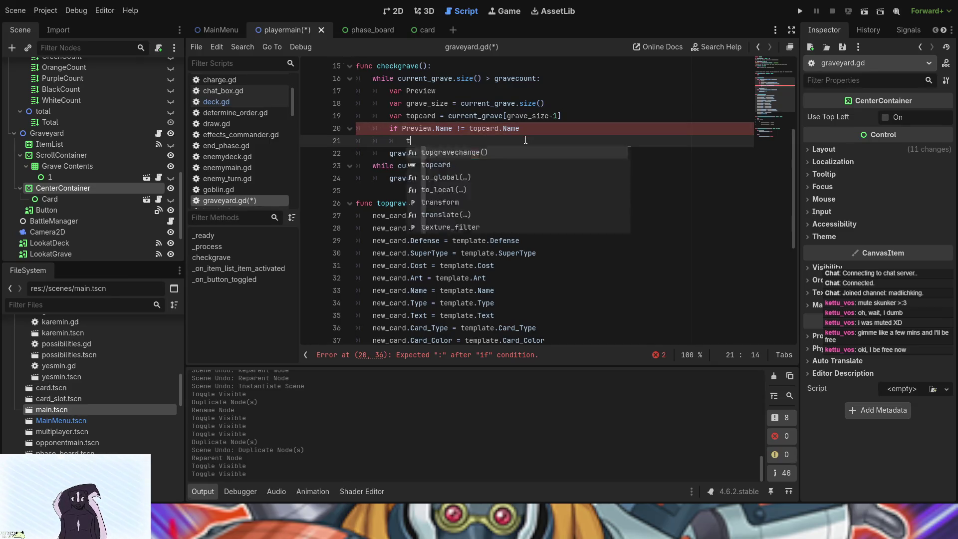
text(op)
key(Return)
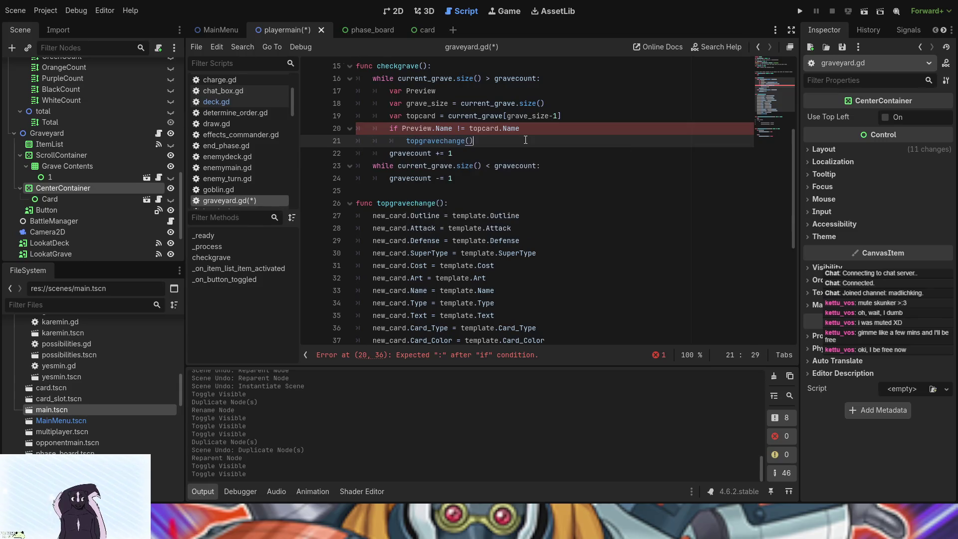
click(410, 139)
text(await)
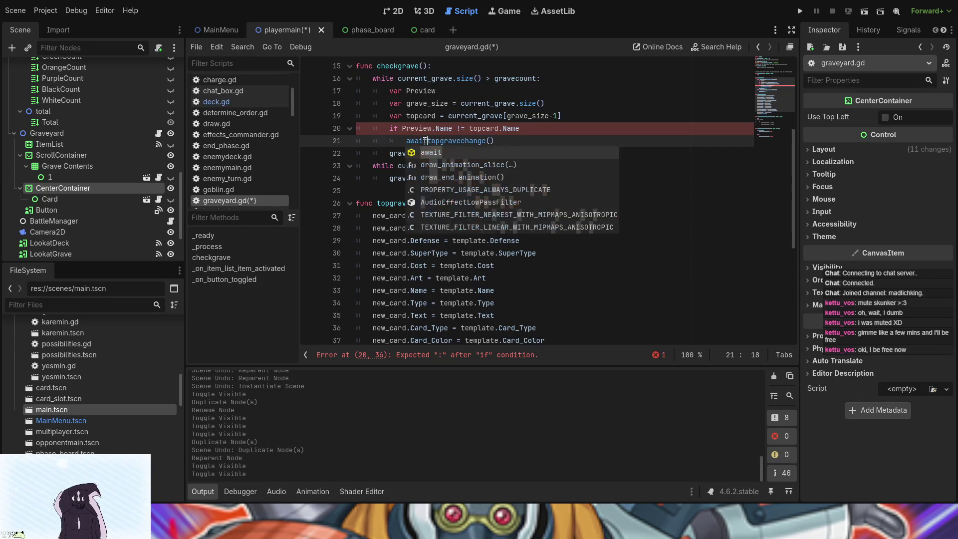
click(537, 129)
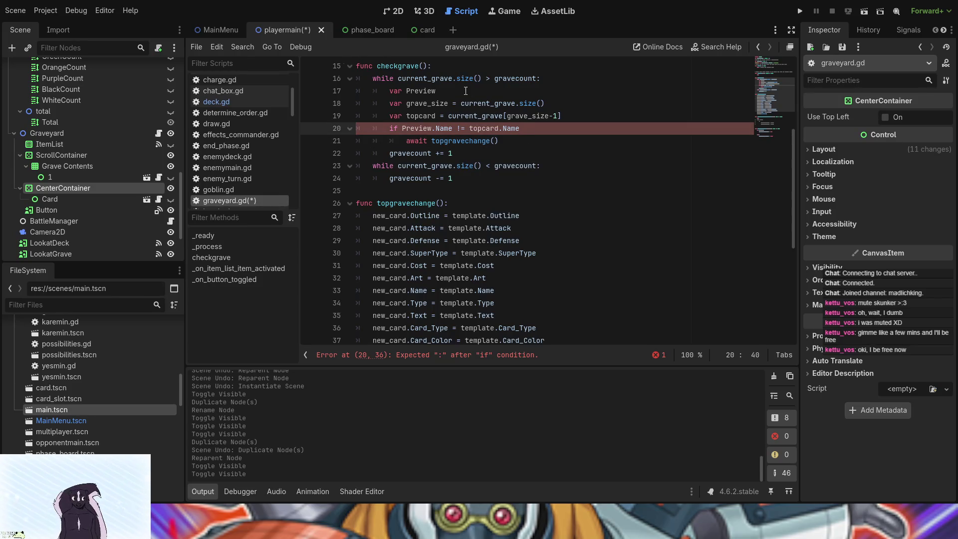
text(:)
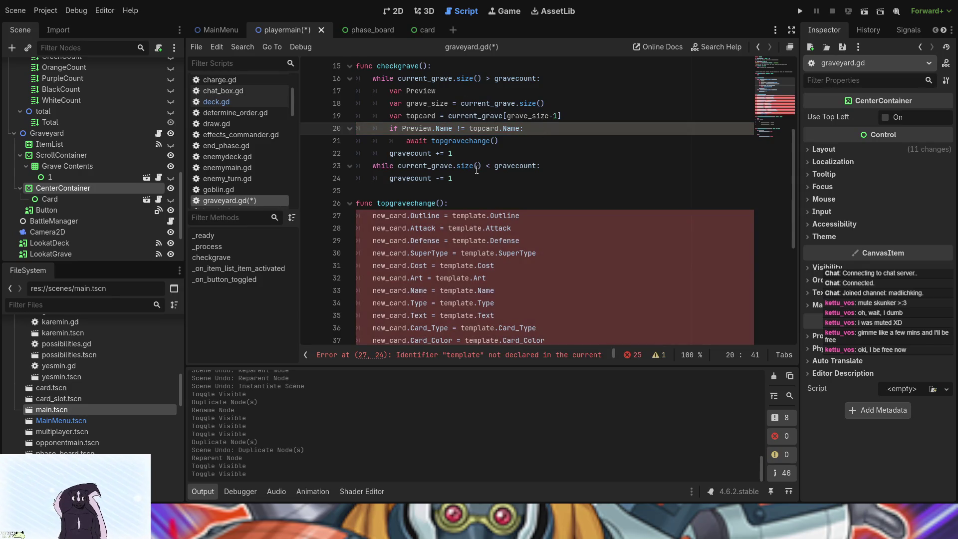
scroll(473, 169, up, 2)
scroll(471, 170, down, 2)
click(495, 140)
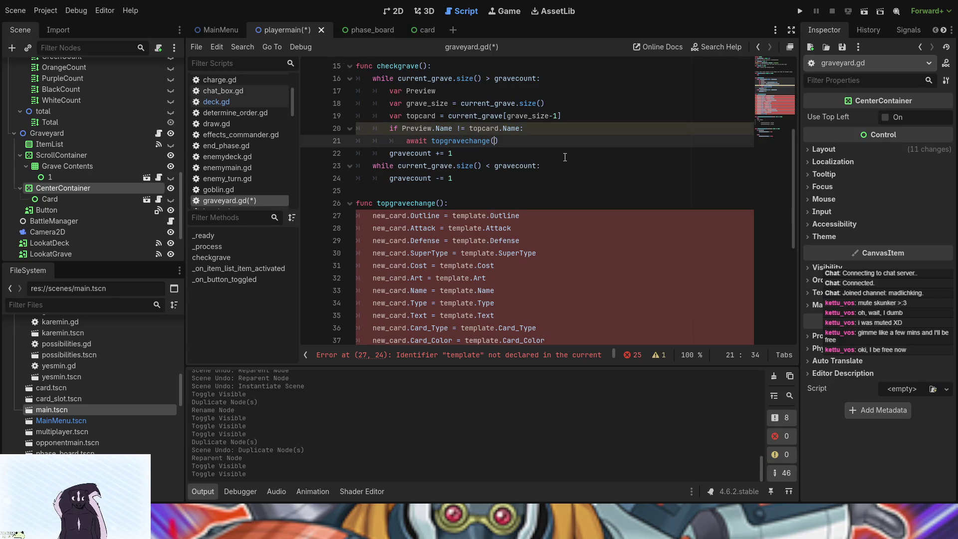
text(topcard)
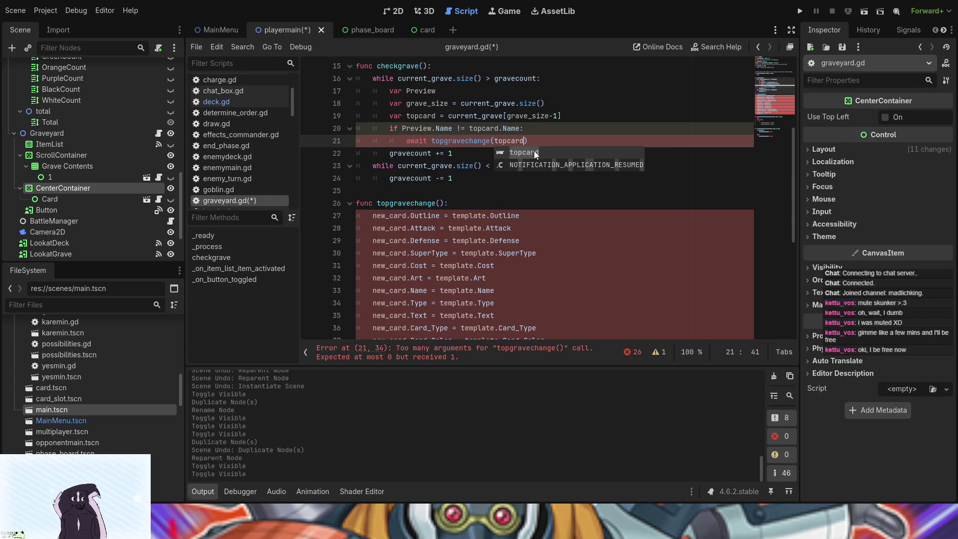
key(Escape)
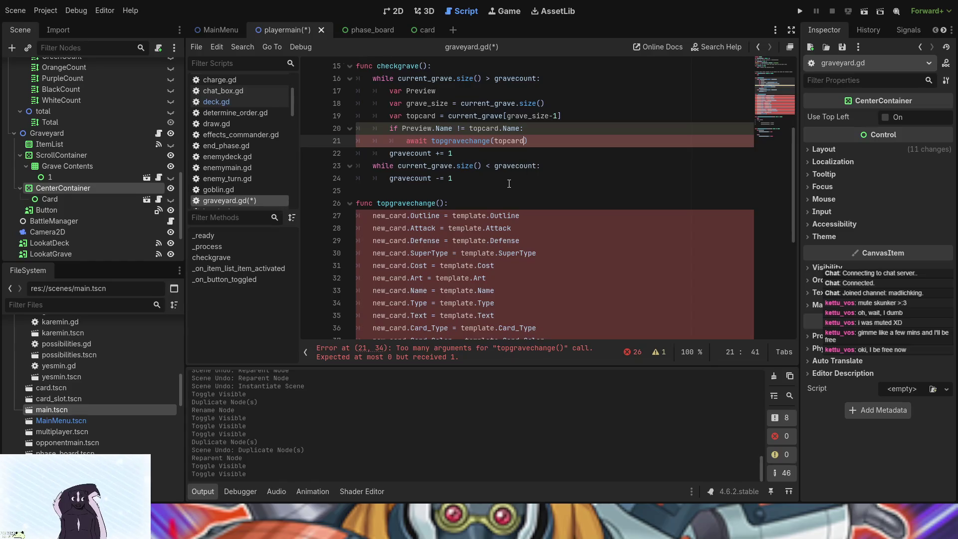
click(439, 203)
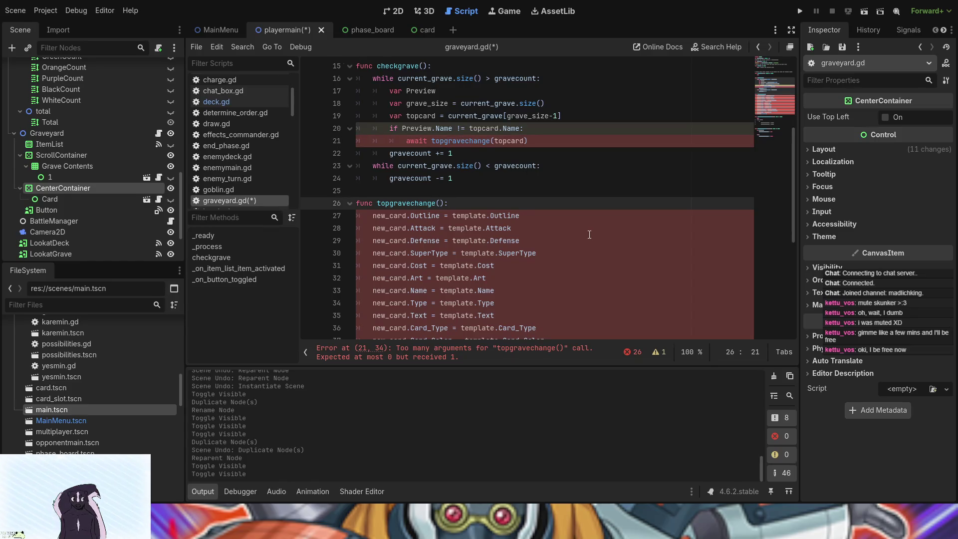
Step: Add a 'template' parameter to topgravechange and delete checkgrave's local var Preview declaration
text(template)
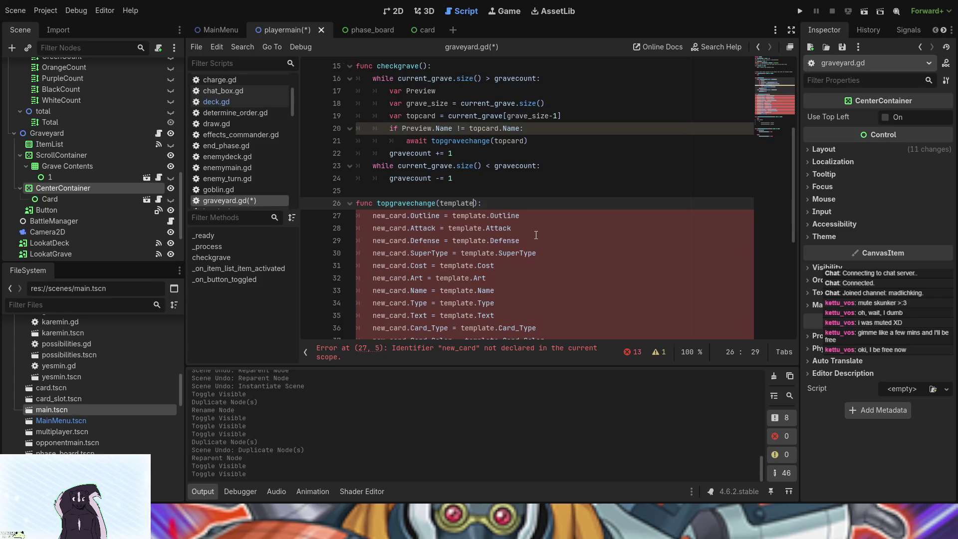
scroll(536, 235, up, 1)
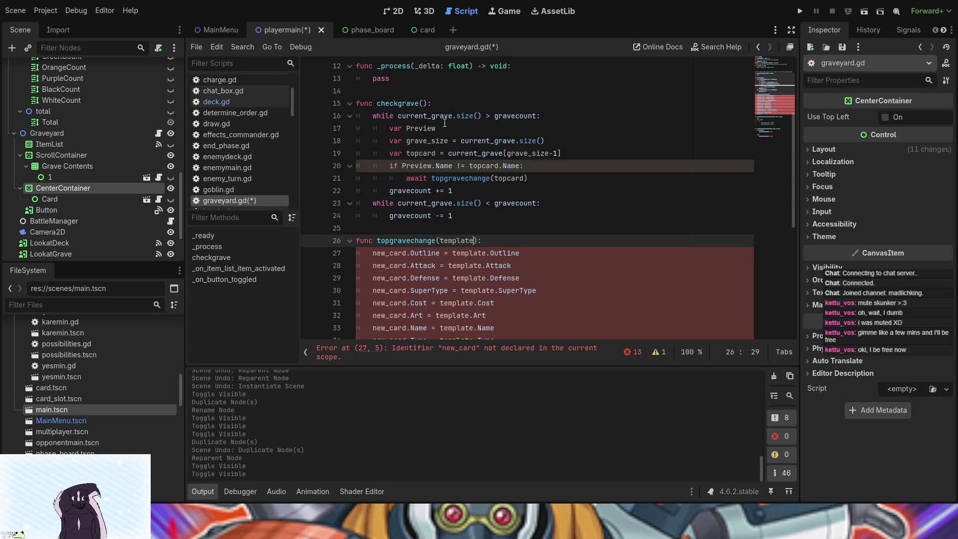
drag(445, 125, 421, 122)
drag(398, 123, 391, 125)
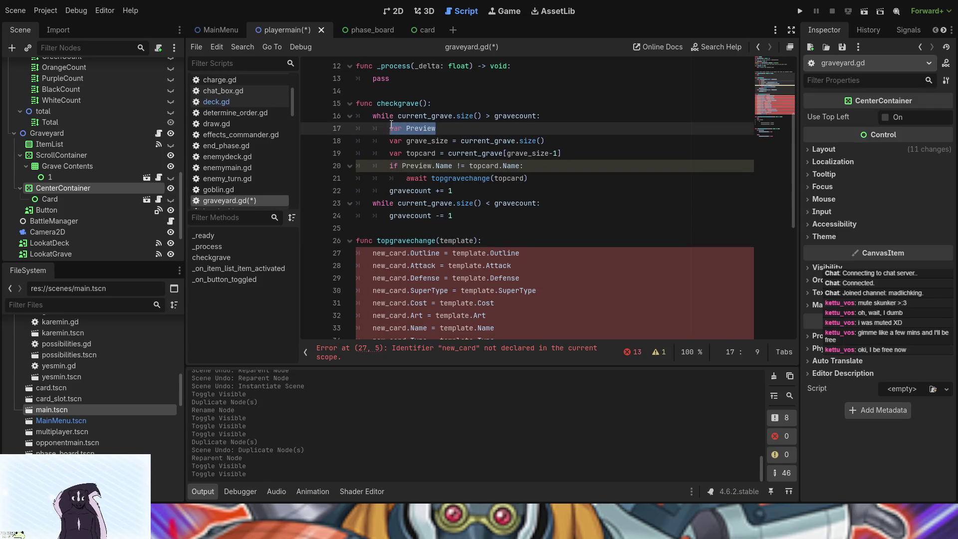
key(BackSpace)
scroll(452, 146, up, 4)
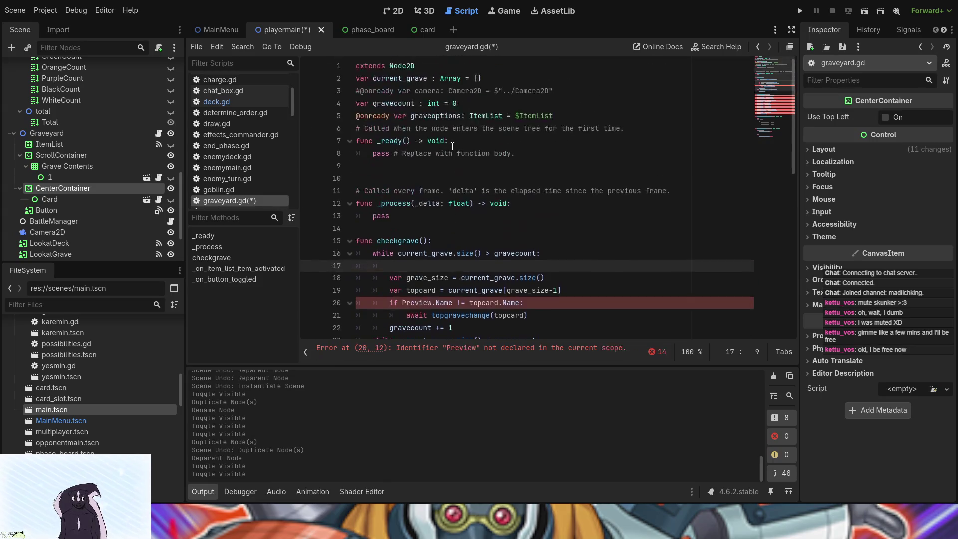
click(641, 127)
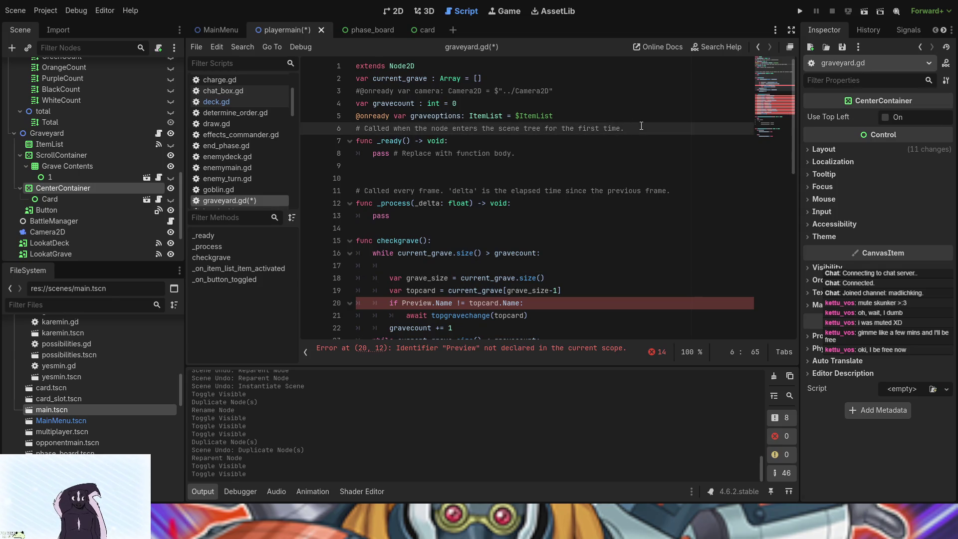
click(634, 113)
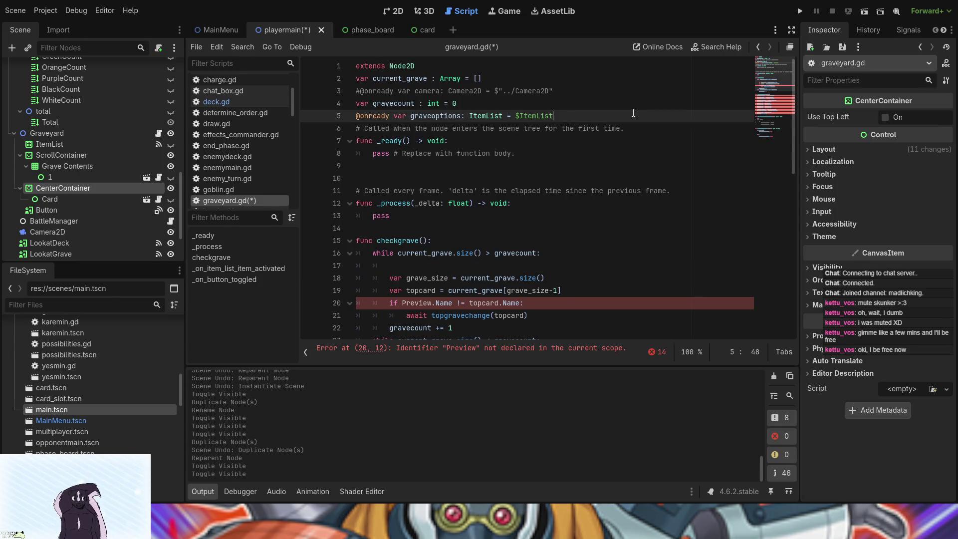
click(115, 201)
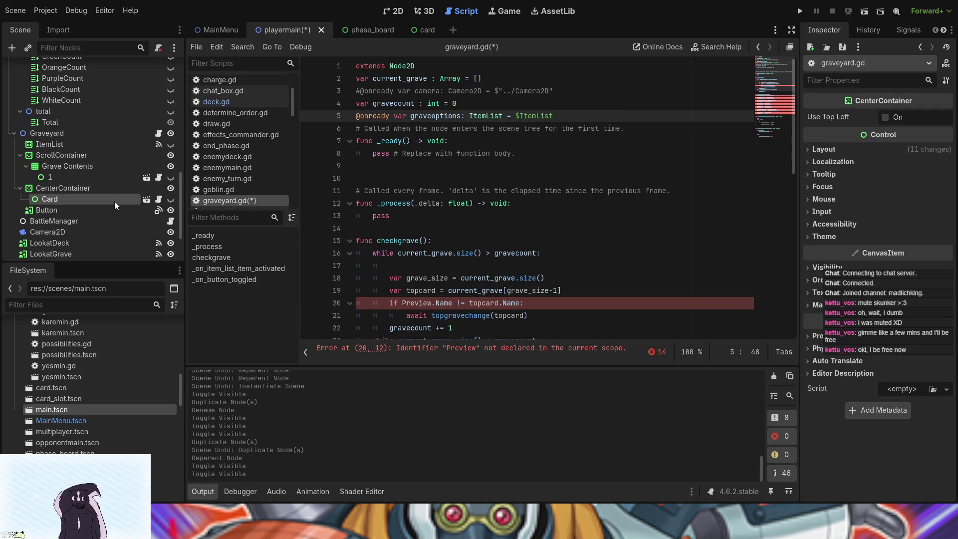
mouse_move(115, 202)
mouse_down()
mouse_move(572, 130)
mouse_move(586, 117)
mouse_move(545, 121)
mouse_up()
double_click(422, 130)
text(Preview)
key(ctrl+Left)
text(va)
key(BackSpace)
key(BackSpace)
key(Left)
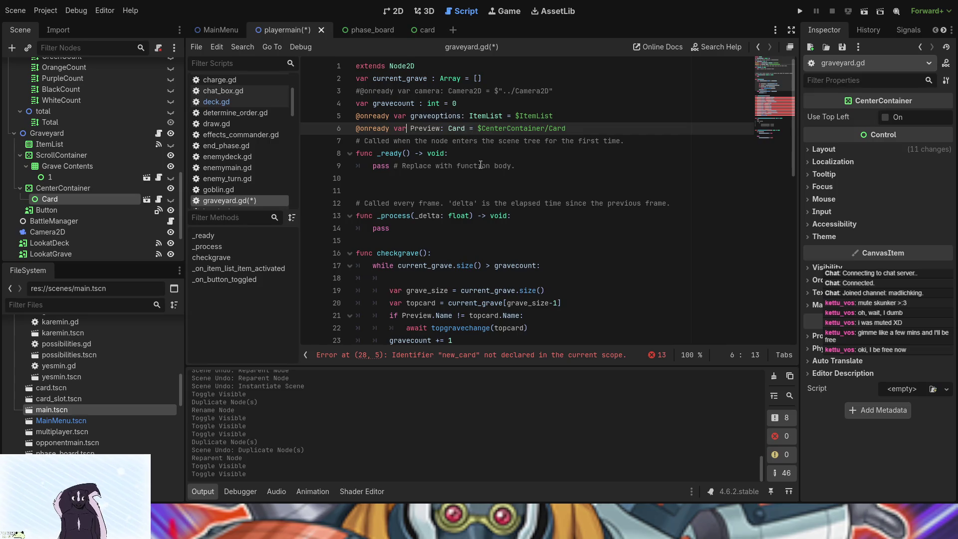
scroll(477, 191, down, 8)
scroll(477, 191, up, 4)
scroll(478, 191, up, 1)
scroll(478, 191, down, 5)
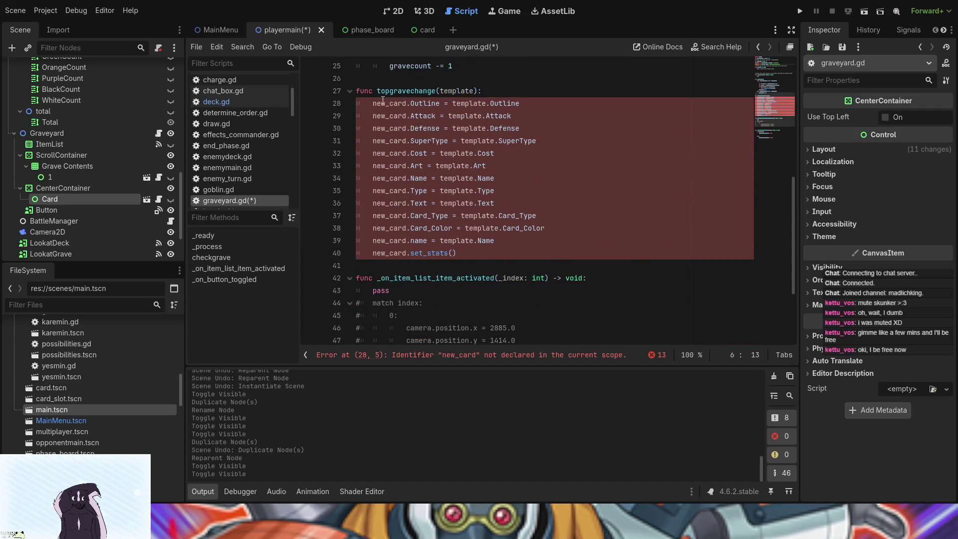
Step: Replace every new_card in topgravechange with Preview, e.g. Preview.Outline = template.Outline
double_click(383, 103)
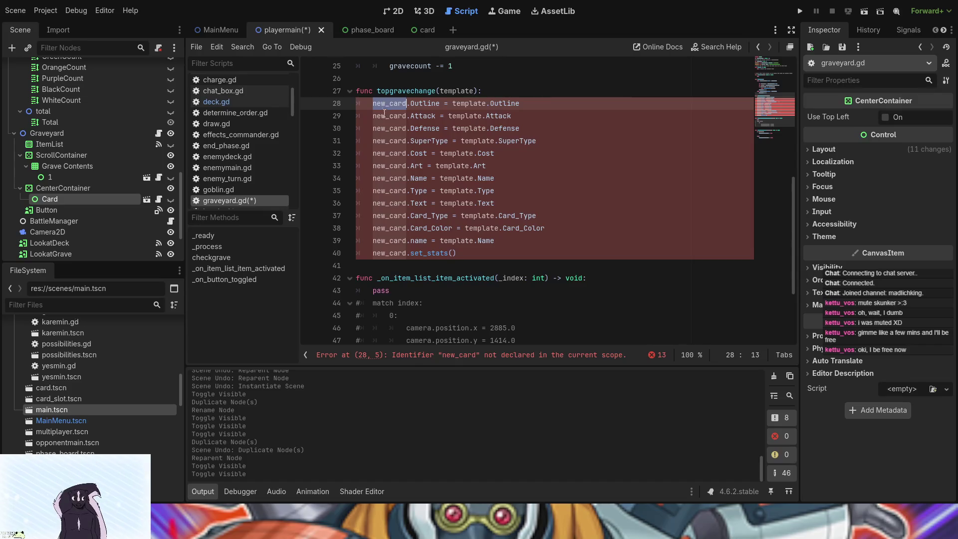
key(ctrl+d)
key(ctrl+d)
key(ctrl+d)
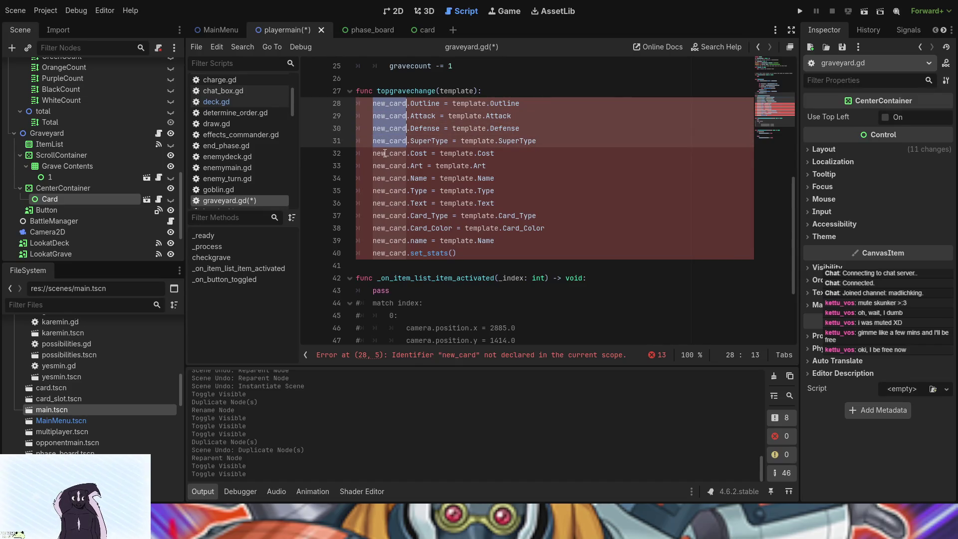
key(ctrl+d)
key(ctrl+d)
key(ctrl+d)
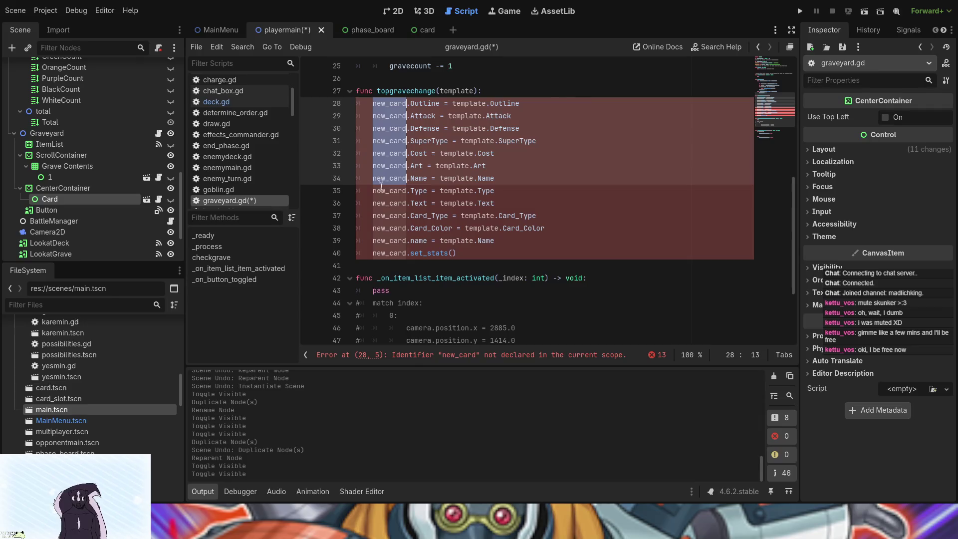
key(ctrl+d)
key(ctrl+d)
key(ctrl+d)
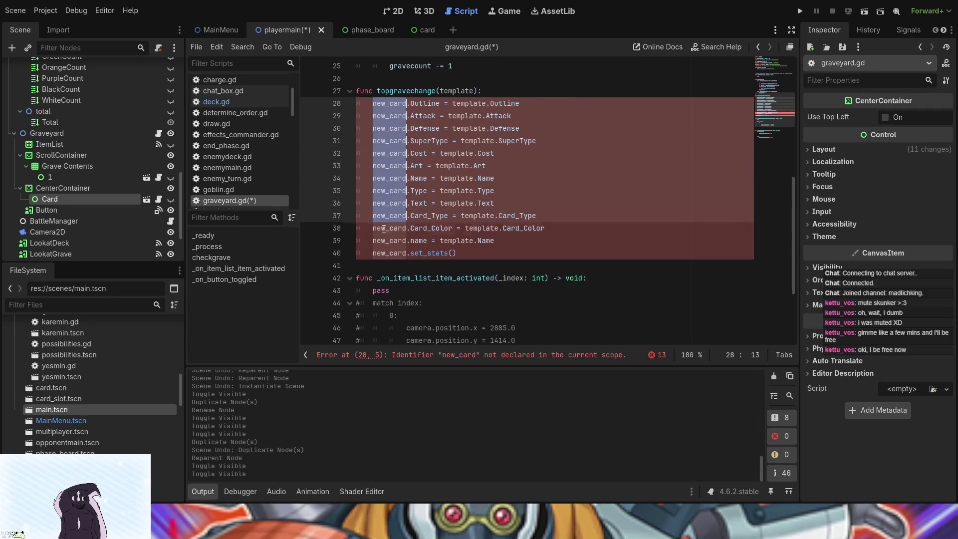
key(ctrl+d)
key(ctrl+d)
key(ctrl+d)
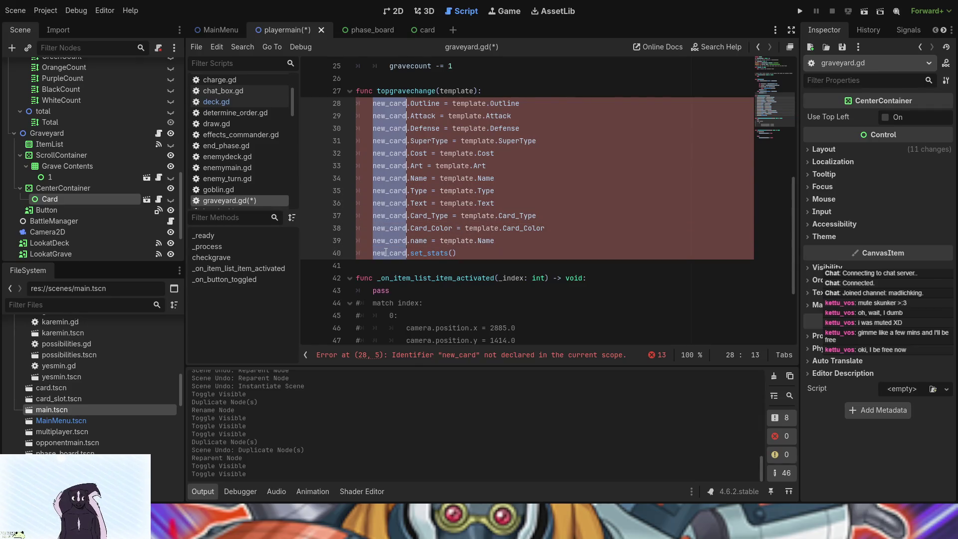
text(Preview)
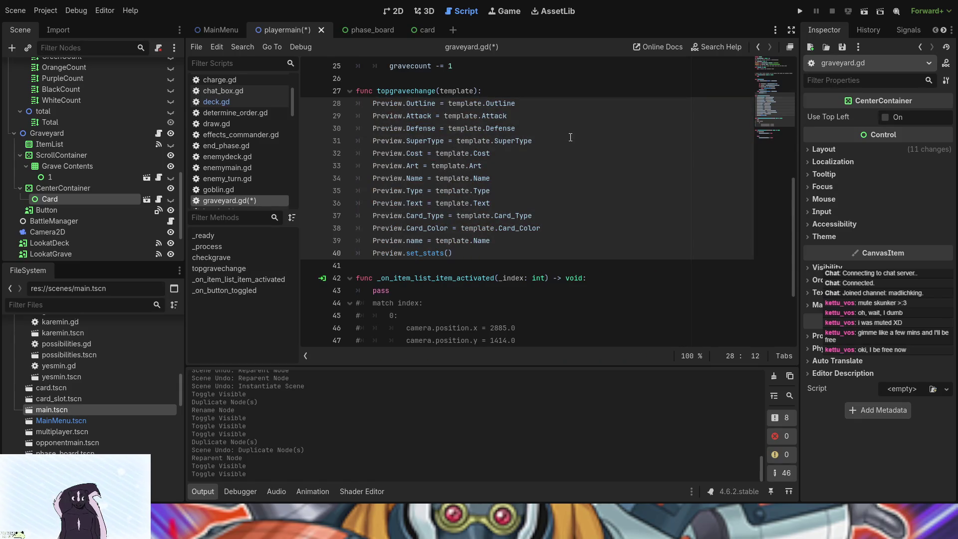
click(584, 141)
scroll(584, 205, up, 1)
scroll(584, 205, up, 5)
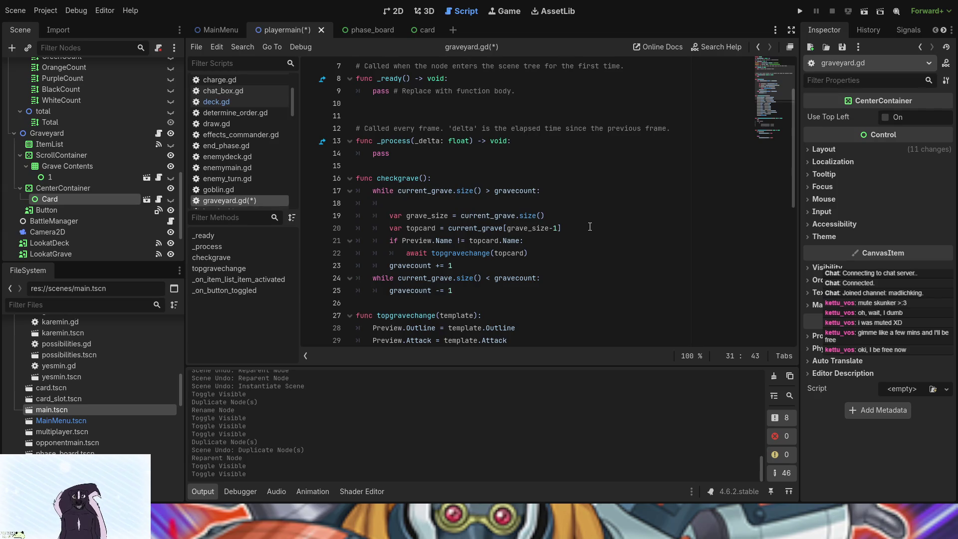
scroll(590, 227, down, 9)
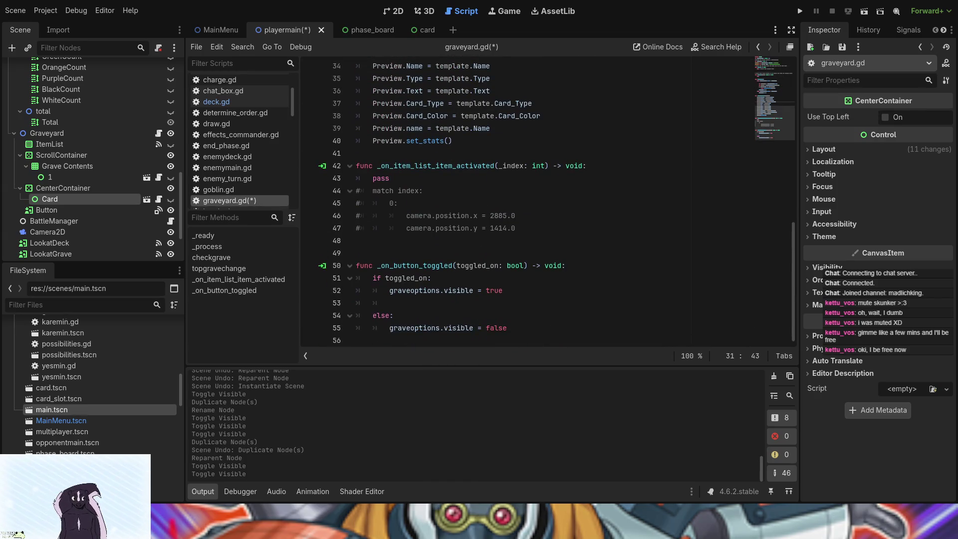
Step: Run the game, open Card Game Tests, discard a Goblin card, and stop the run
click(799, 9)
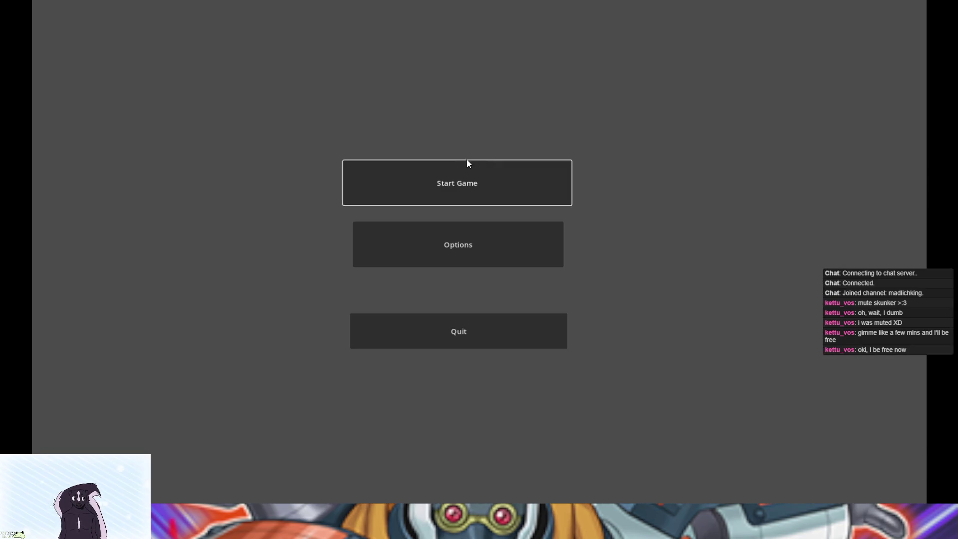
click(466, 160)
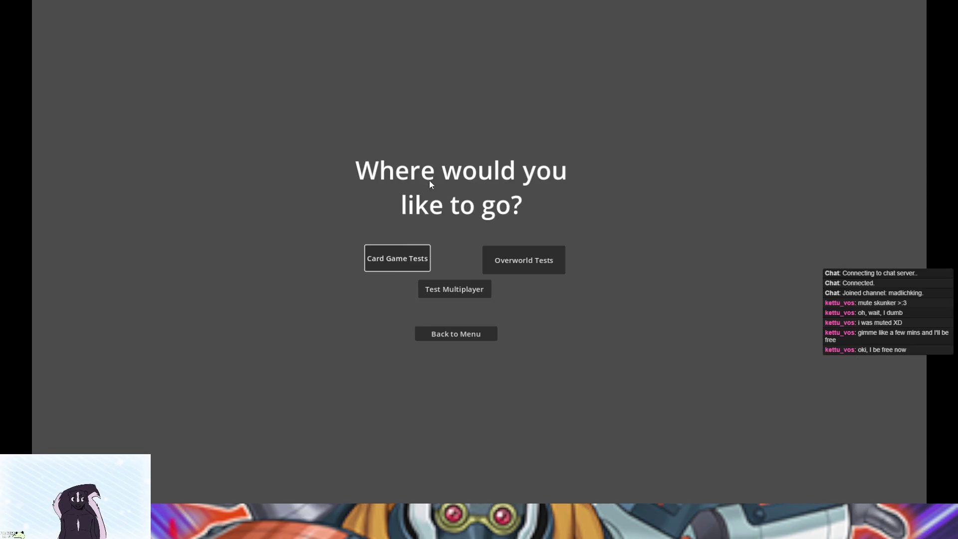
click(407, 270)
click(279, 439)
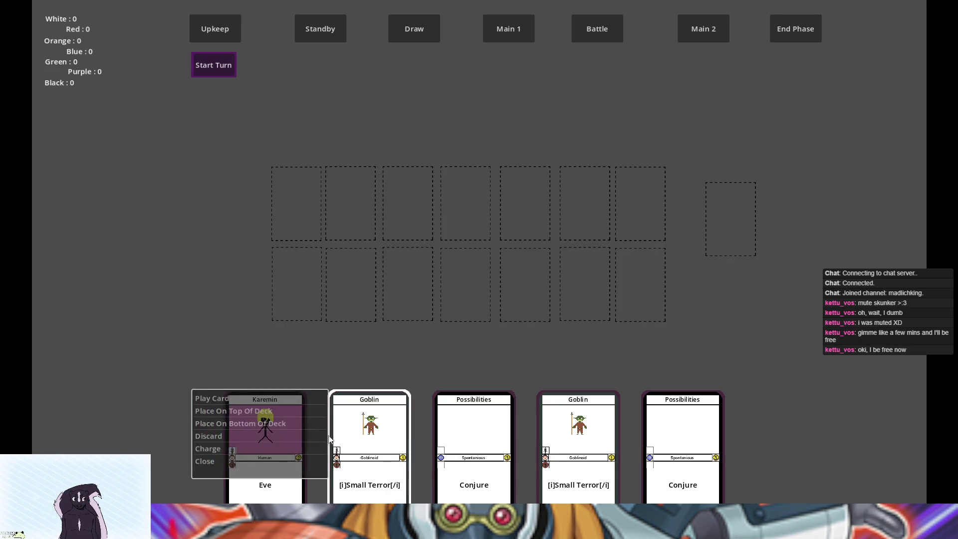
click(282, 439)
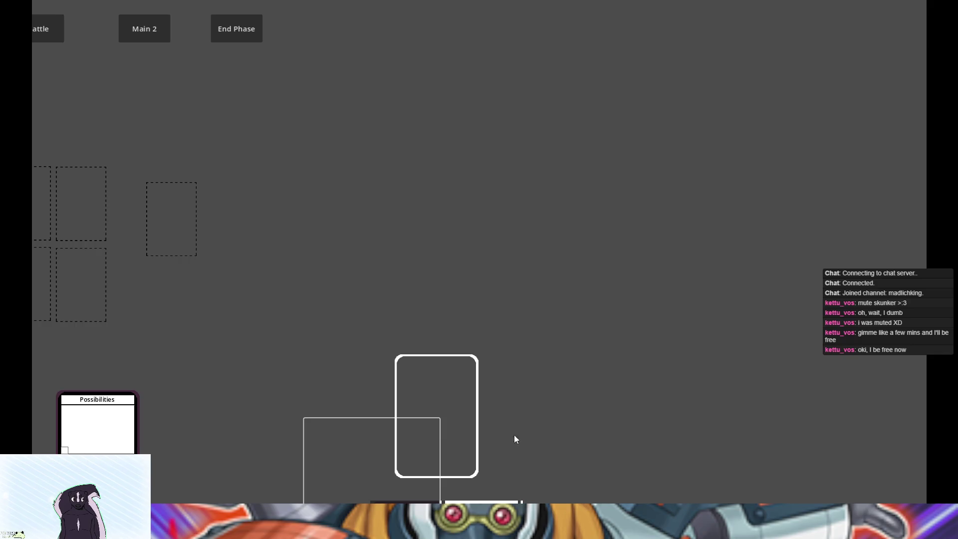
key(alt+F4)
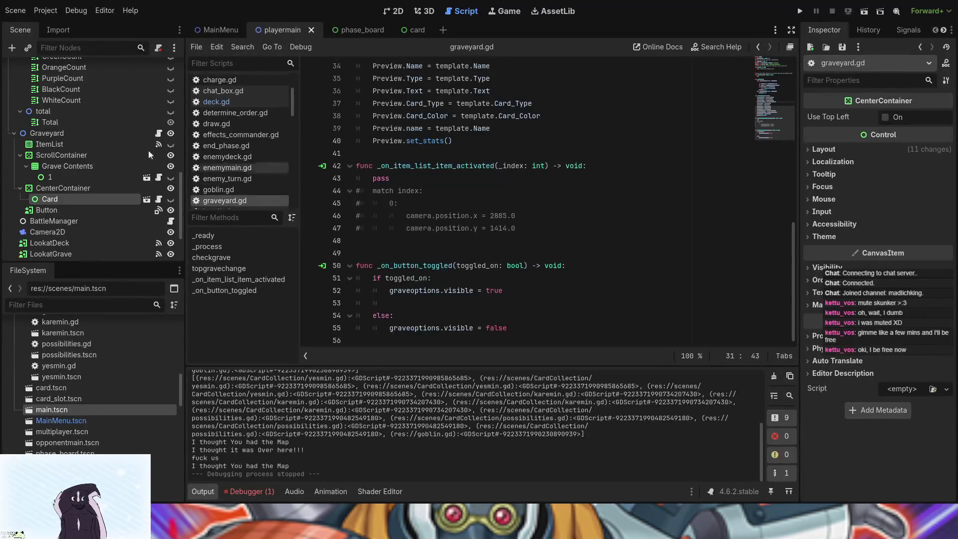
Step: Remove the blank line in checkgrave and begin an if on current_grave at its top
scroll(448, 248, up, 10)
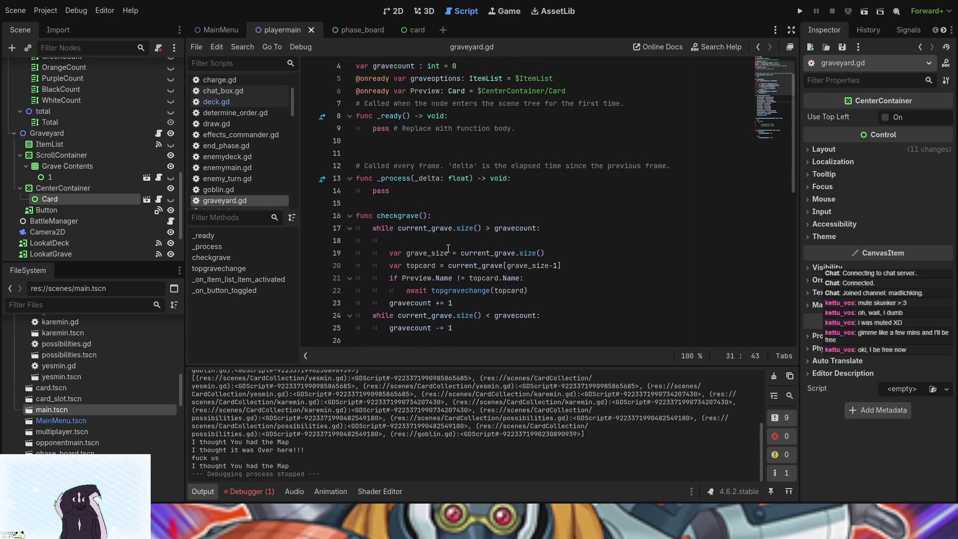
click(444, 244)
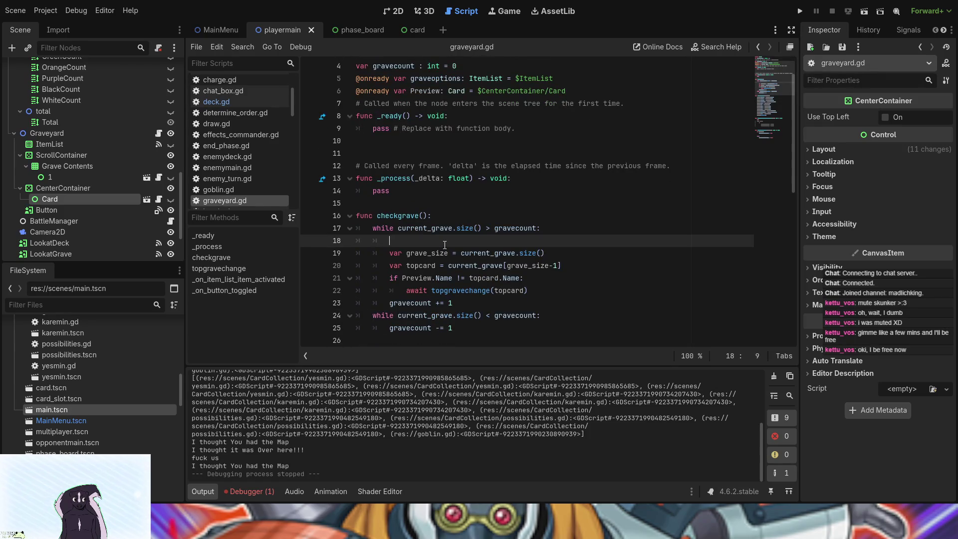
key(BackSpace)
key(BackSpace)
key(BackSpace)
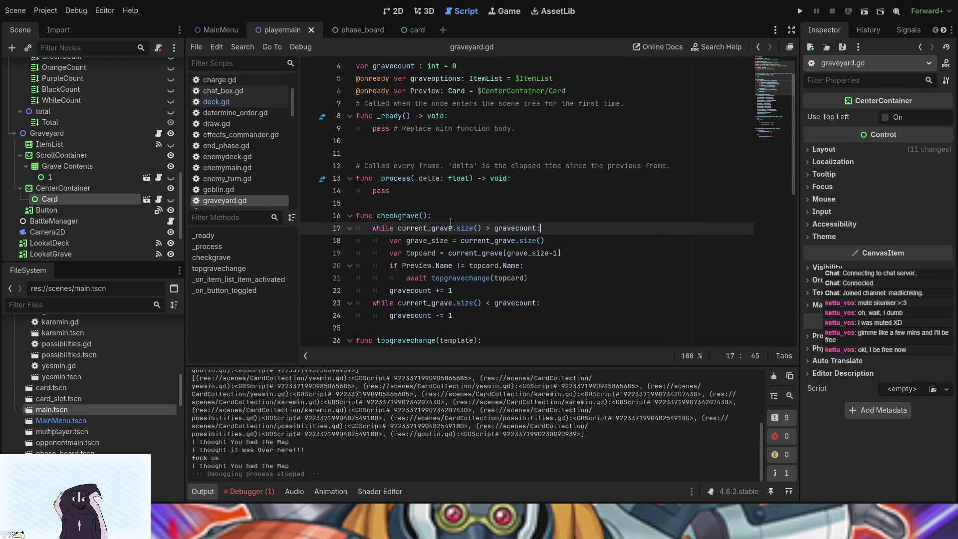
click(451, 212)
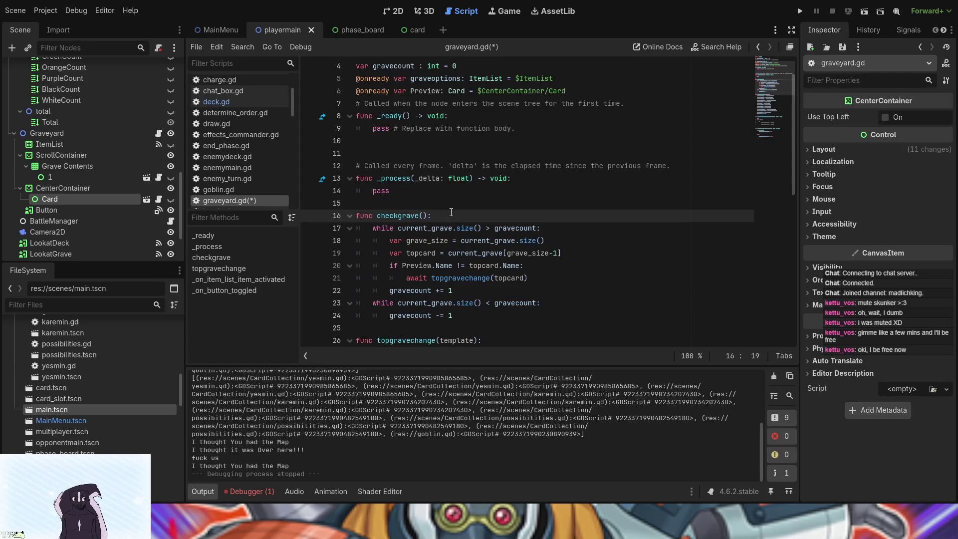
key(Return)
text(w)
key(BackSpace)
text(if)
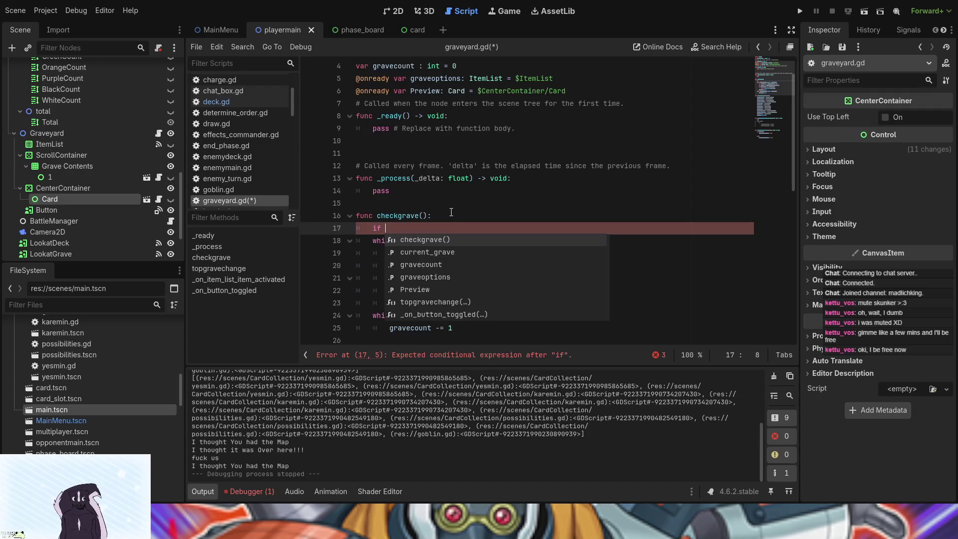
key(Down)
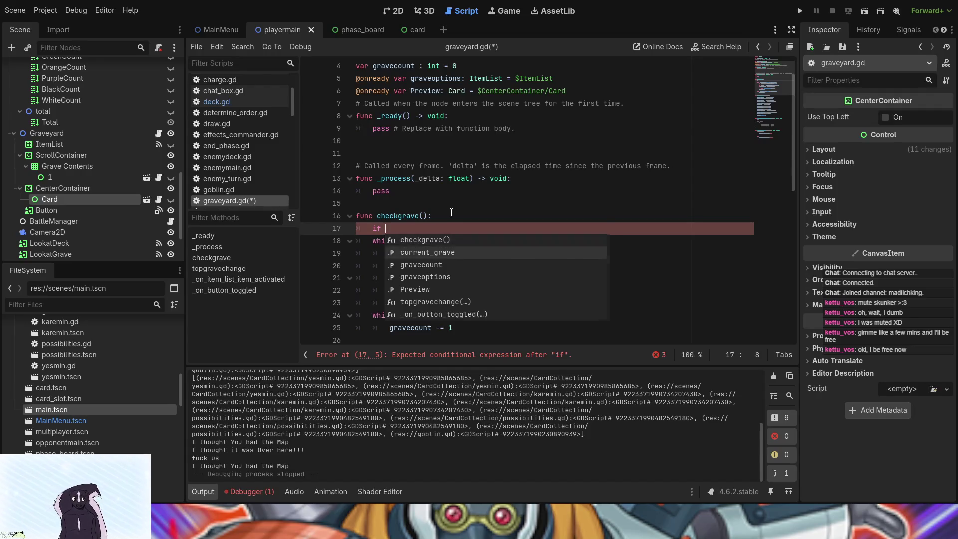
key(Return)
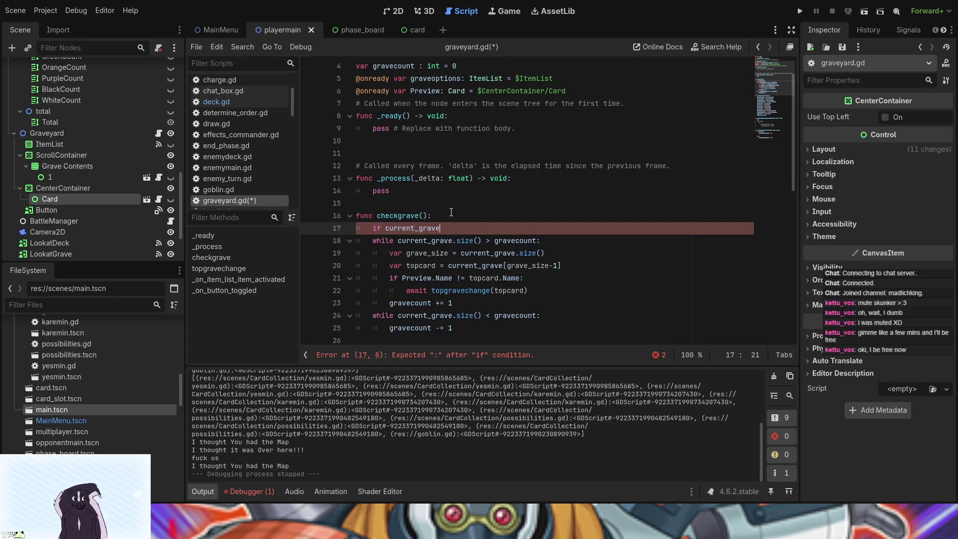
Step: Complete the condition as current_grave.size() > 0 and start the if body
text(.)
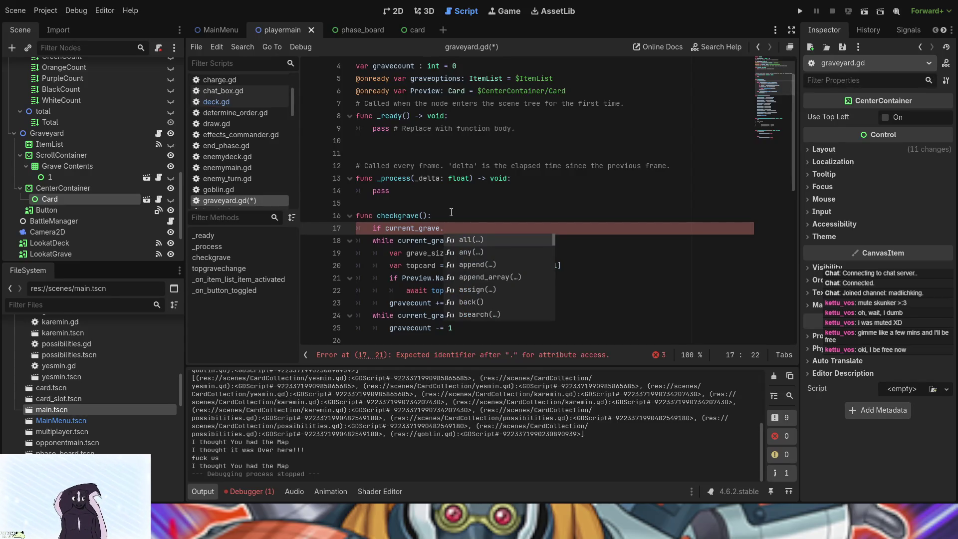
text(size)
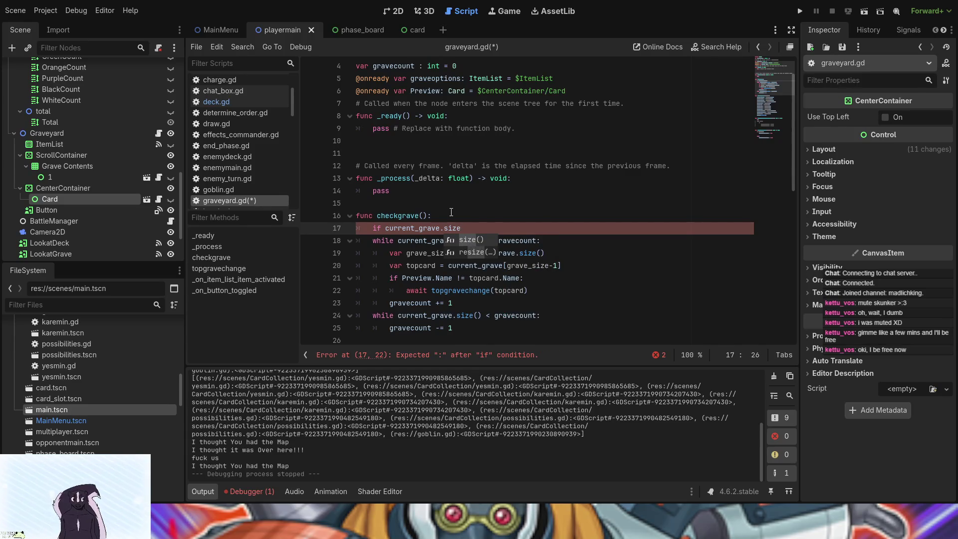
scroll(451, 213, up, 1)
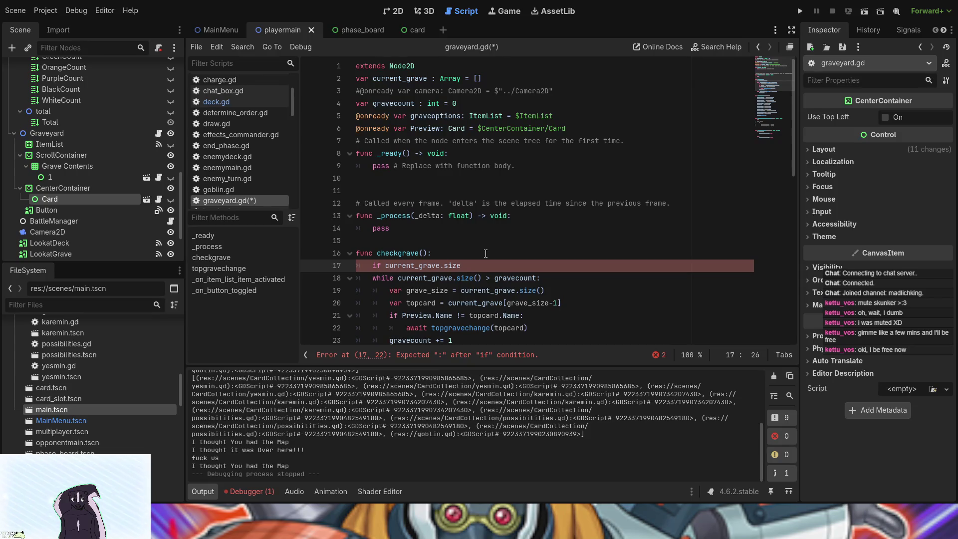
text(>)
text( 9)
key(BackSpace)
text(()
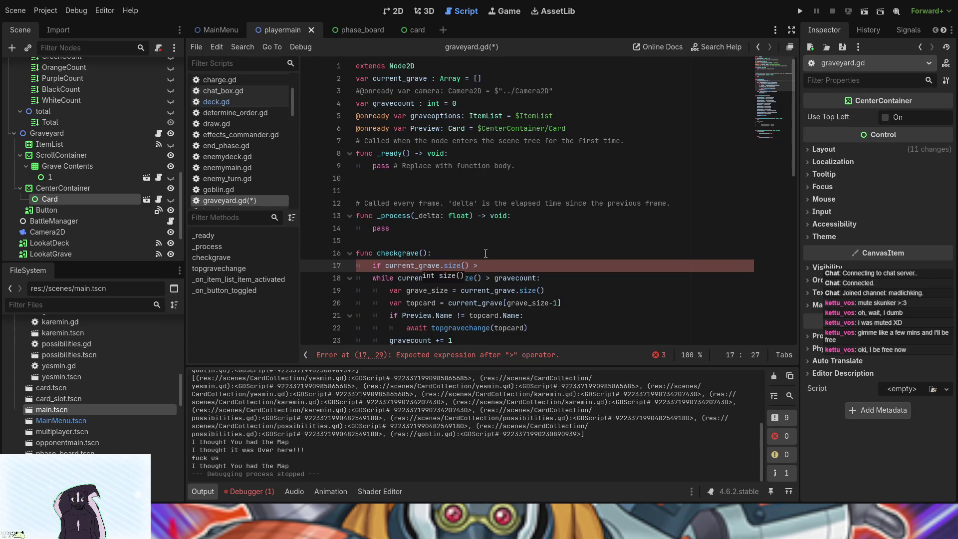
key(End)
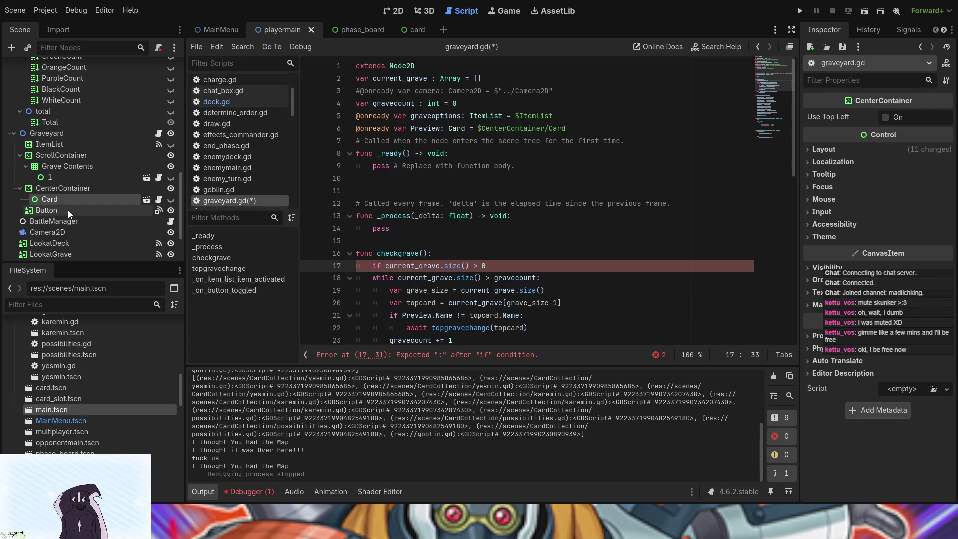
text(:)
key(Return)
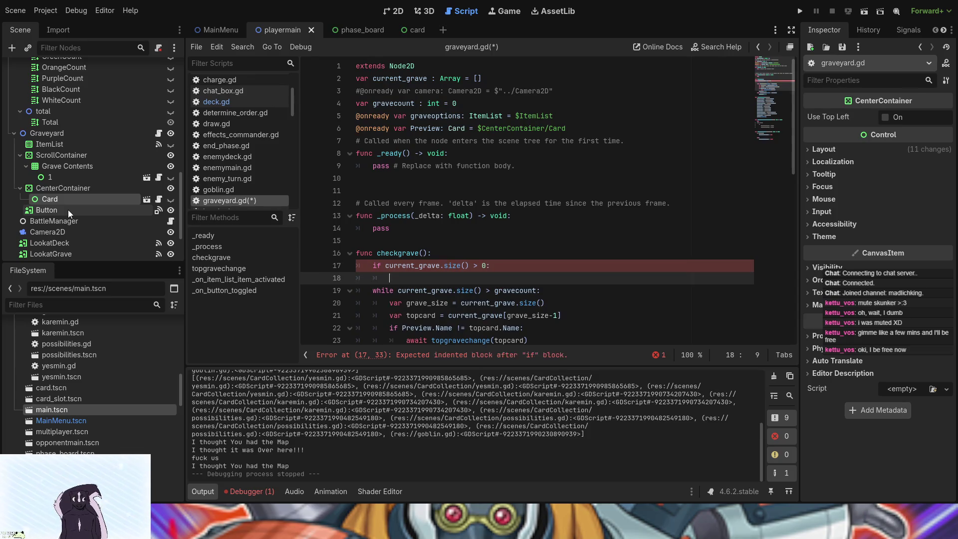
Step: Set Preview.visible = true inside the if branch
text(Preview)
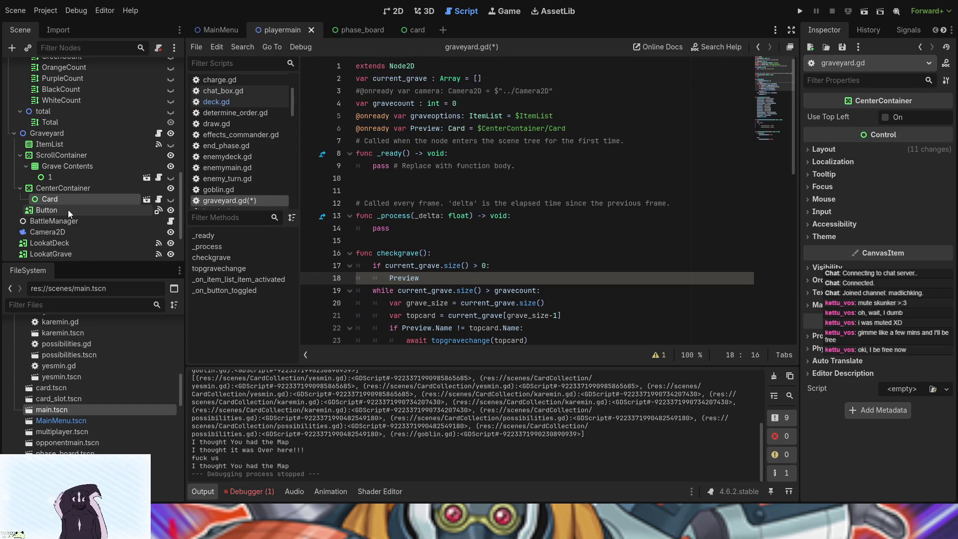
text(.v)
key(Down)
key(Down)
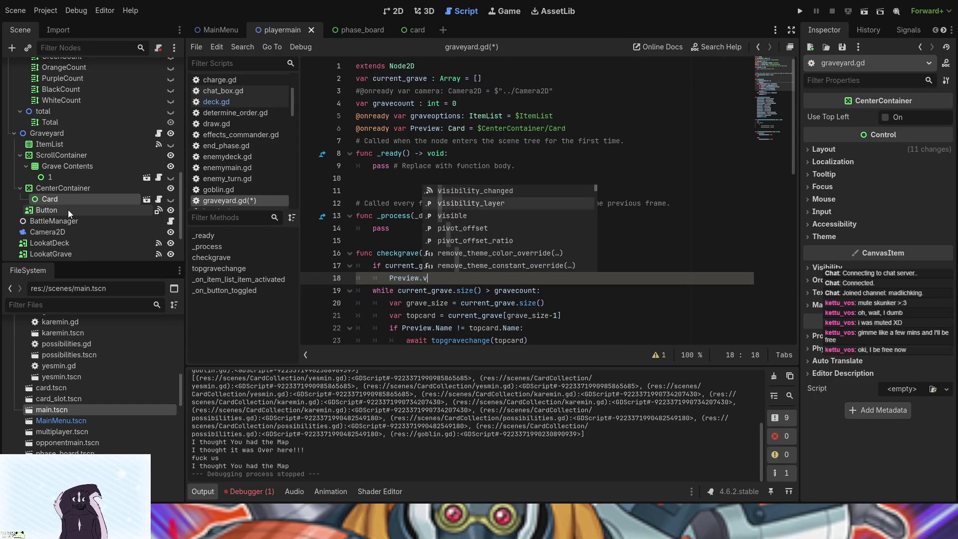
key(Return)
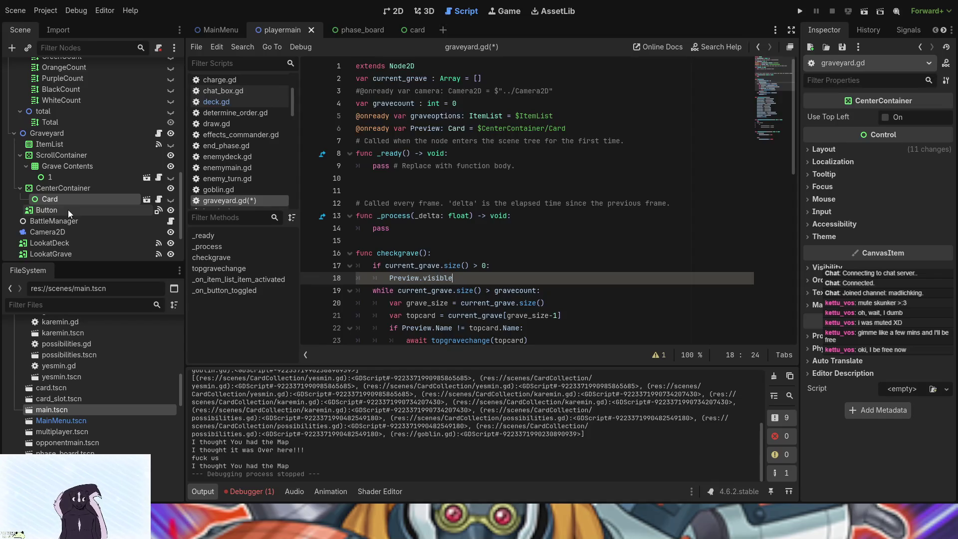
key(BackSpace)
text(it)
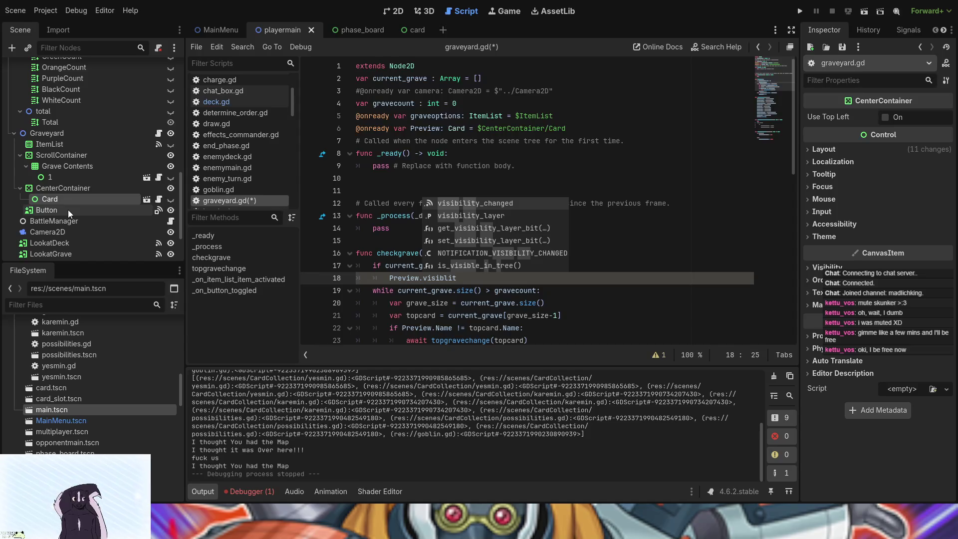
text(y)
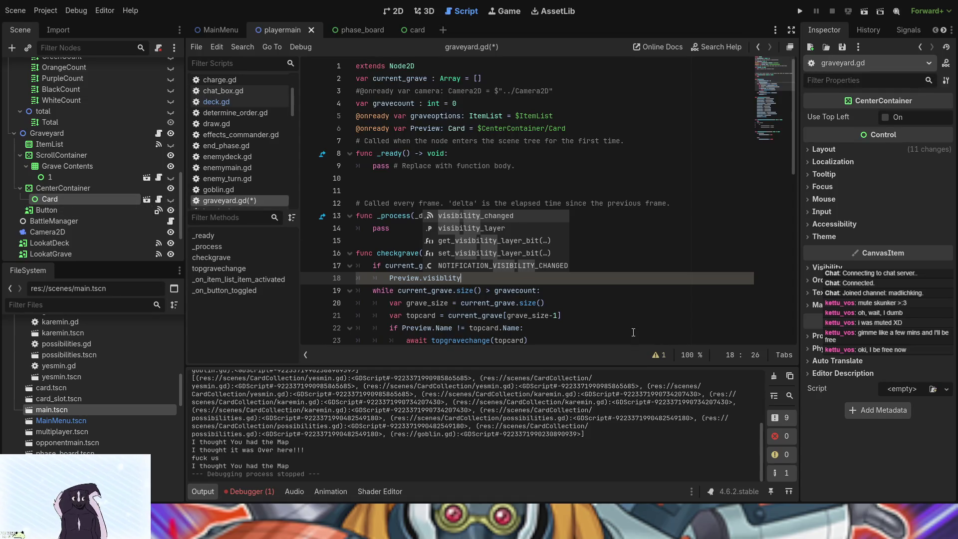
key(BackSpace)
key(BackSpace)
key(BackSpace)
text(e)
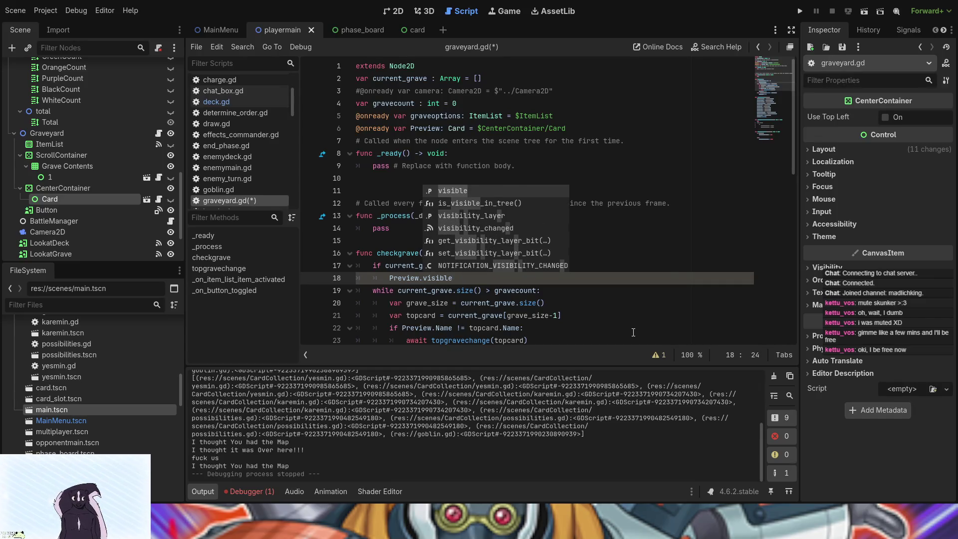
text( = tr)
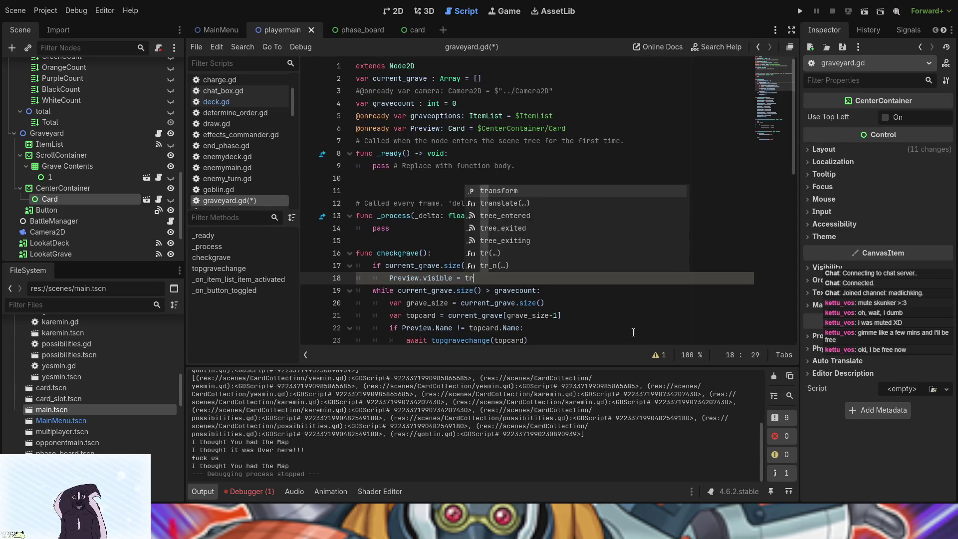
text(ue)
scroll(508, 269, down, 3)
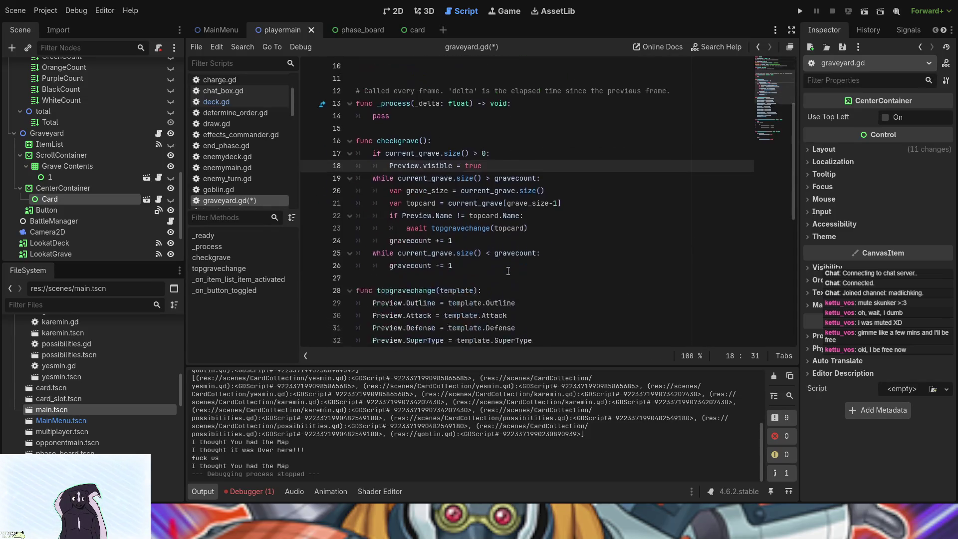
drag(500, 153, 374, 153)
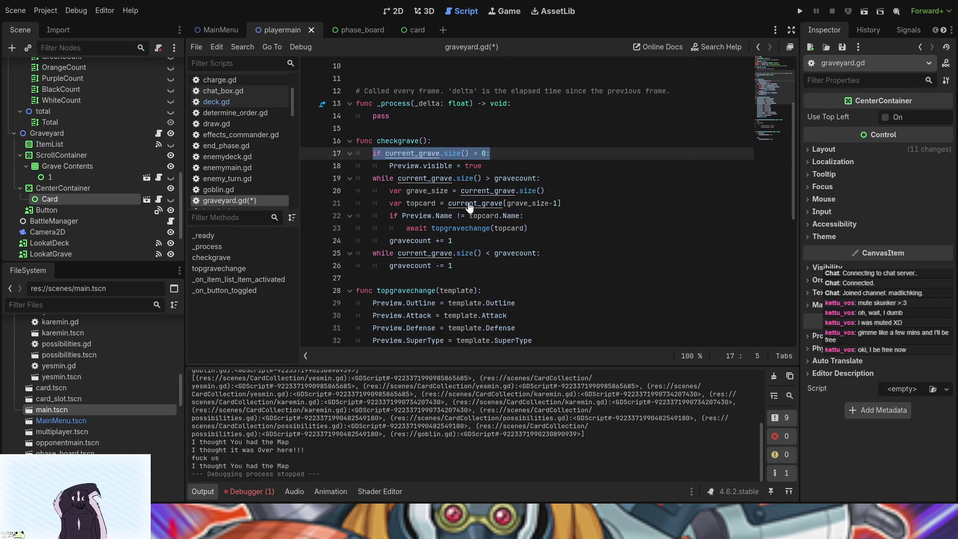
click(502, 149)
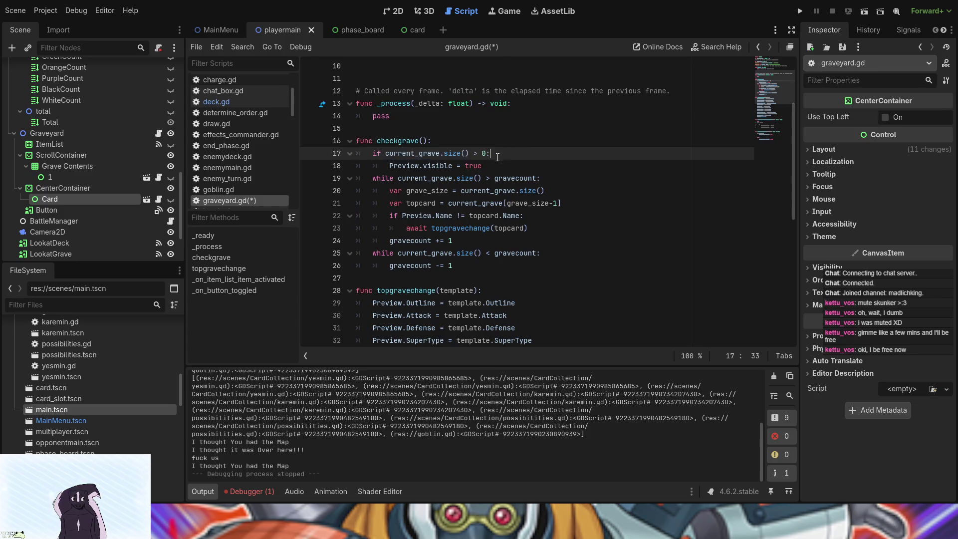
click(498, 170)
Step: Add an else branch that sets Preview.visible = false
key(Return)
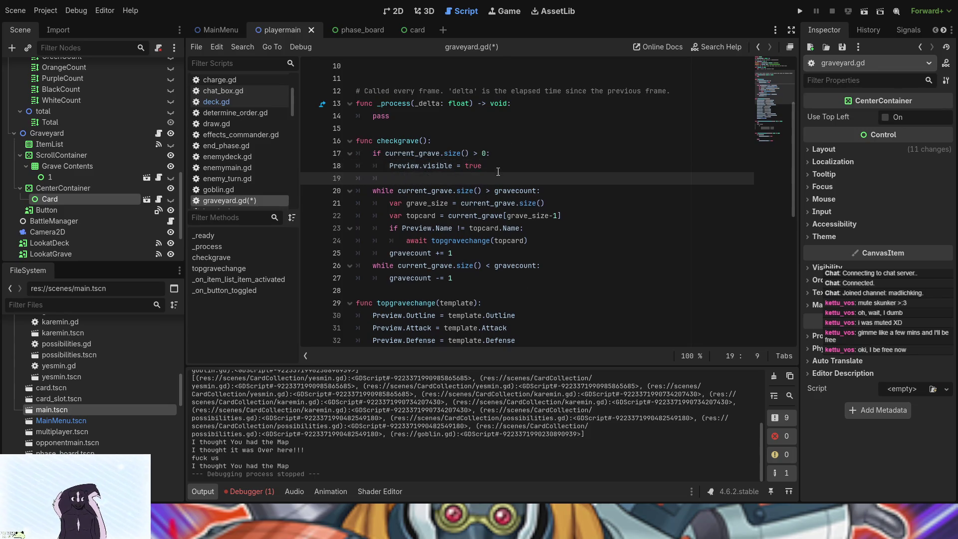
text(else)
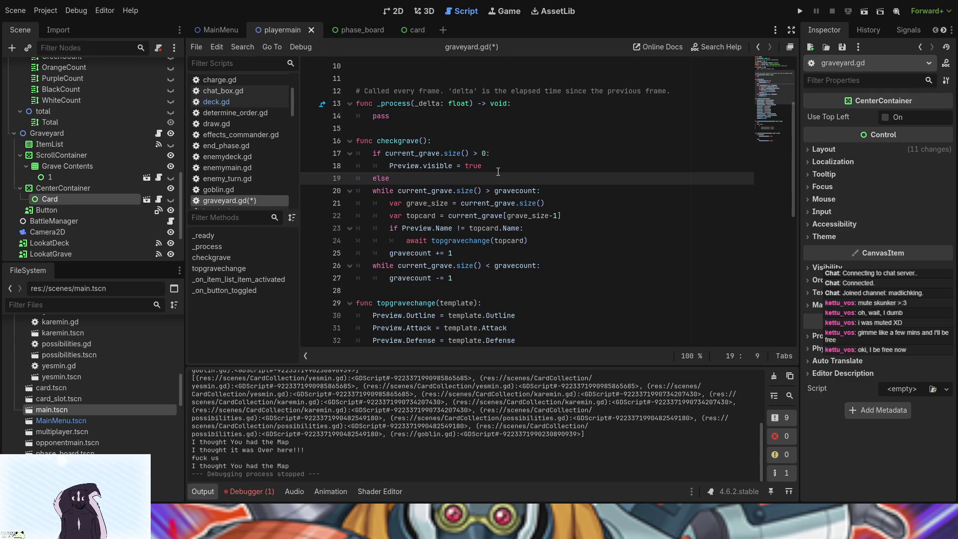
text(:)
key(Return)
text(P)
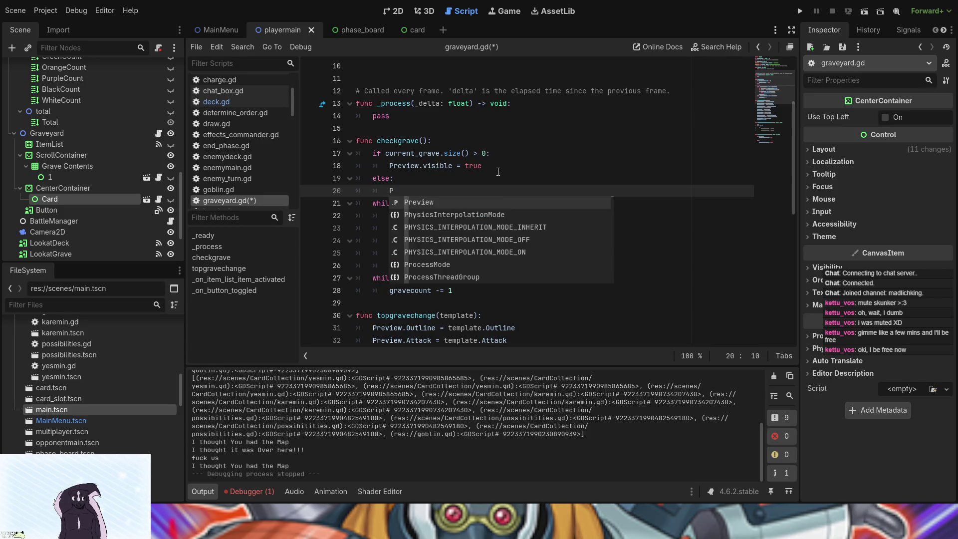
text(review.v)
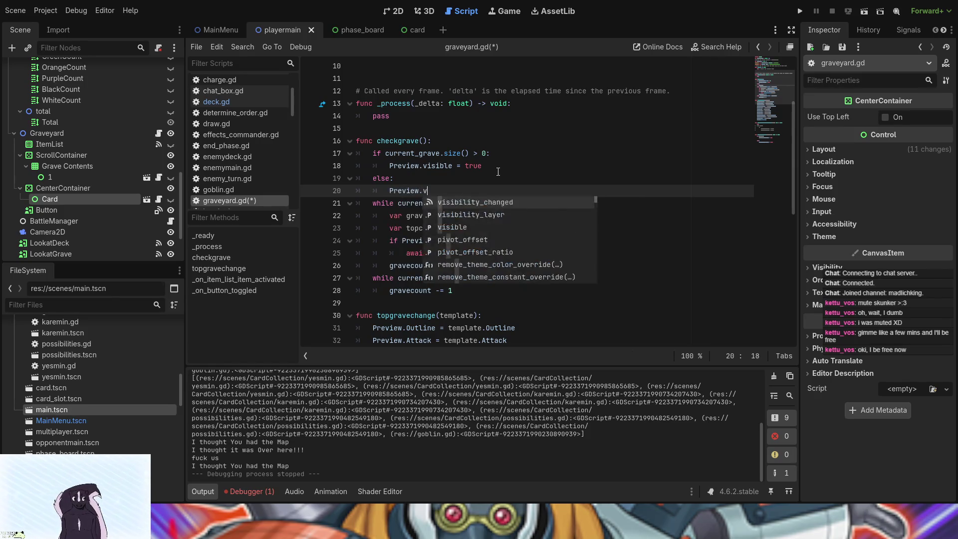
key(Down)
key(Down)
key(Return)
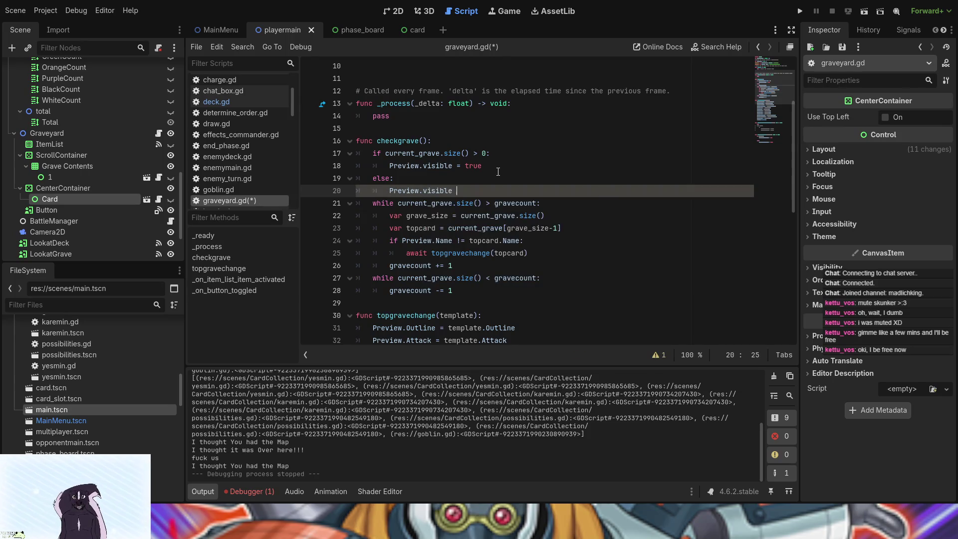
text(= f)
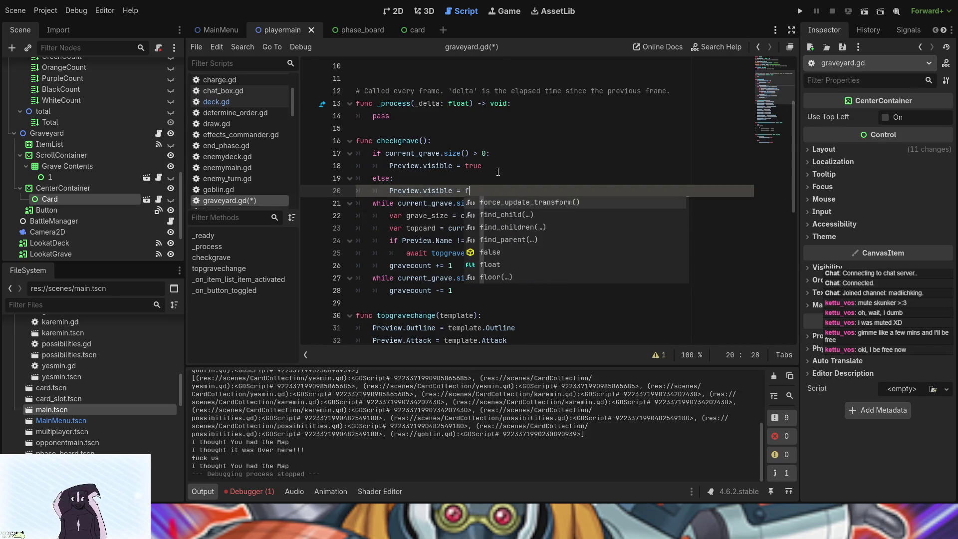
text(a)
key(Return)
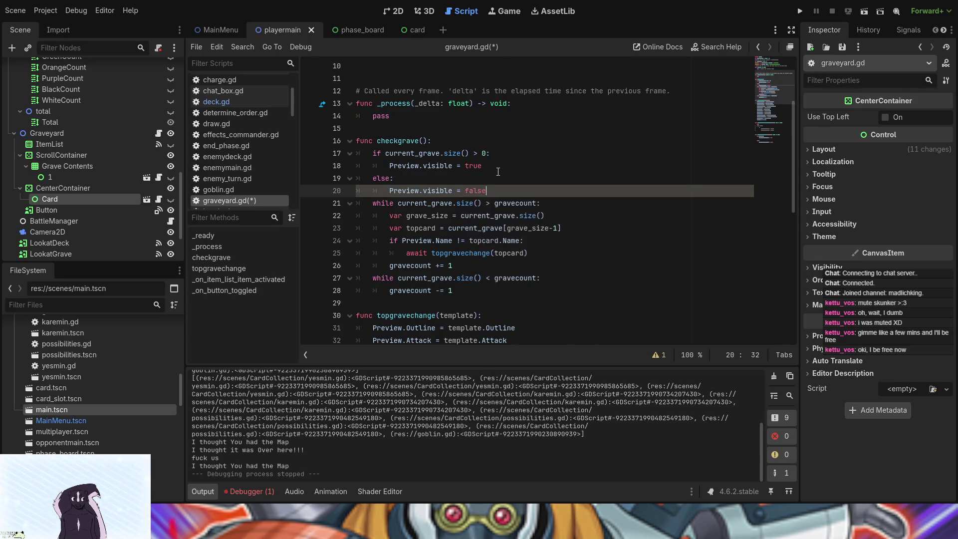
click(800, 11)
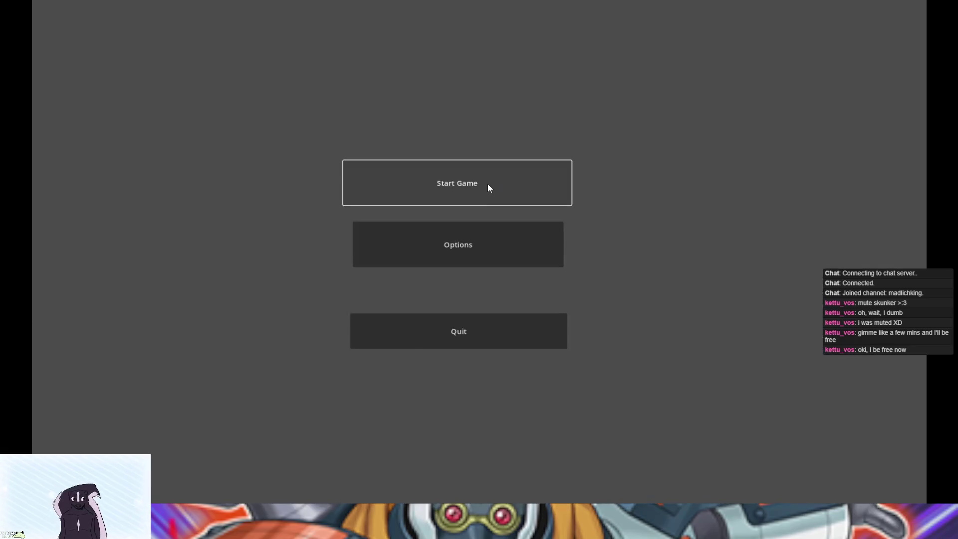
Step: Start the game, load Card Game Tests, and open the Possibilities card's actions
click(487, 184)
click(415, 256)
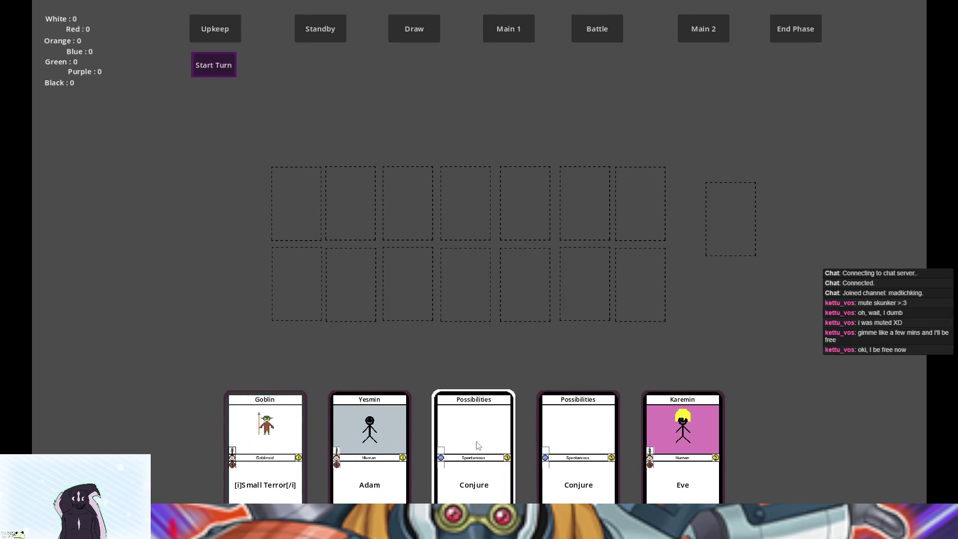
click(474, 444)
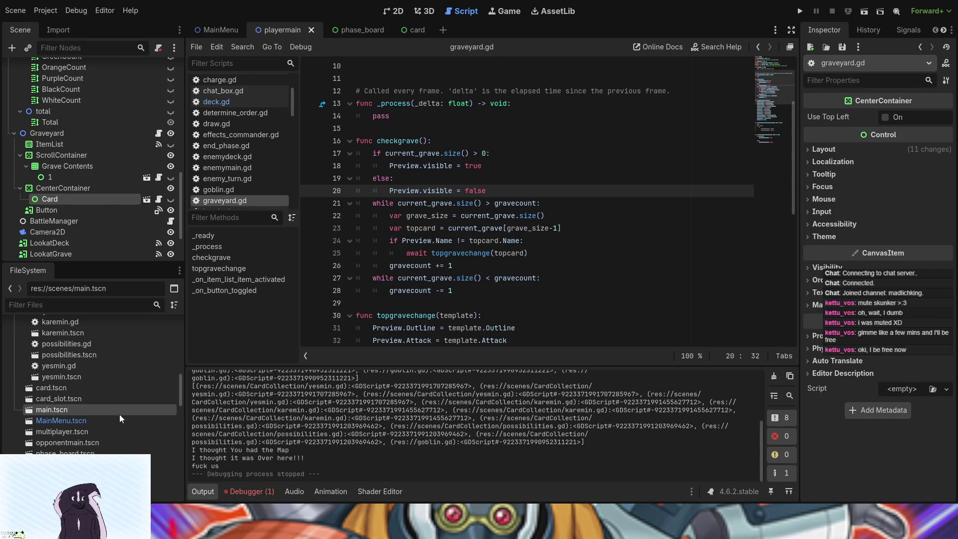
Step: Make the preview Card's children editable and hide its CardBack node
click(83, 230)
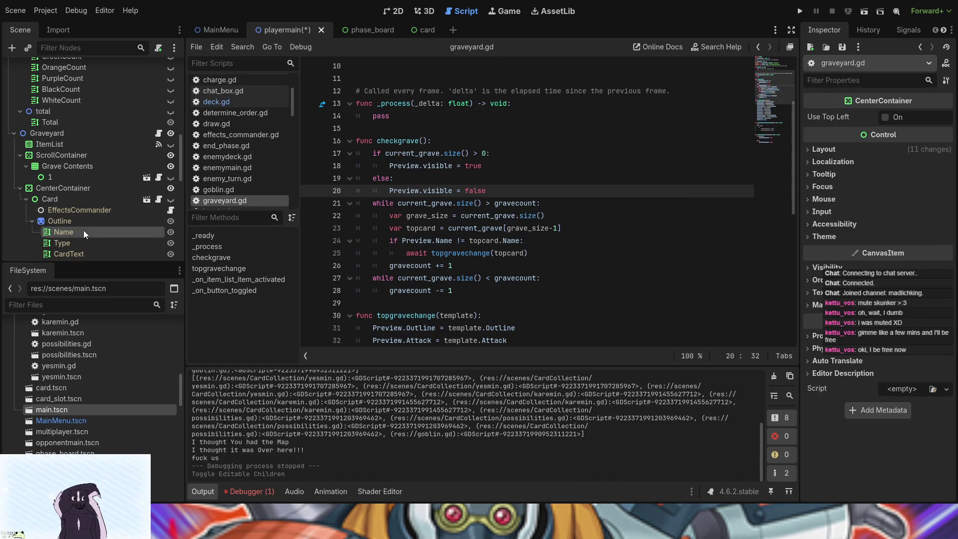
click(84, 231)
scroll(88, 232, down, 3)
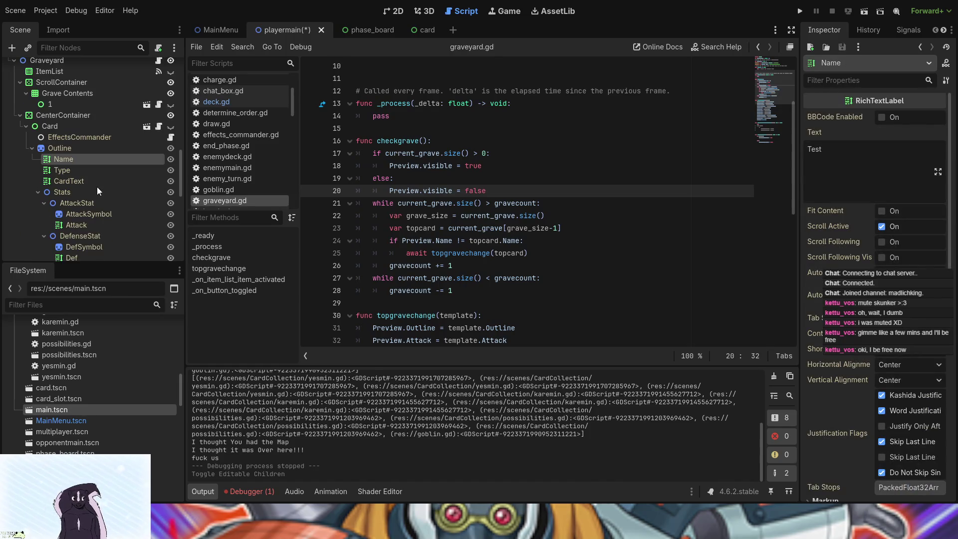
click(60, 128)
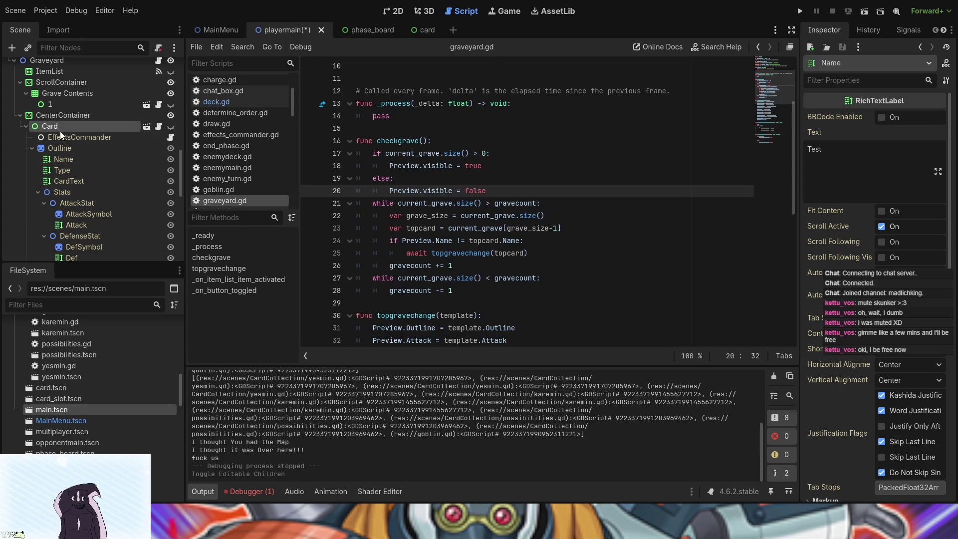
scroll(102, 222, down, 4)
scroll(102, 217, down, 2)
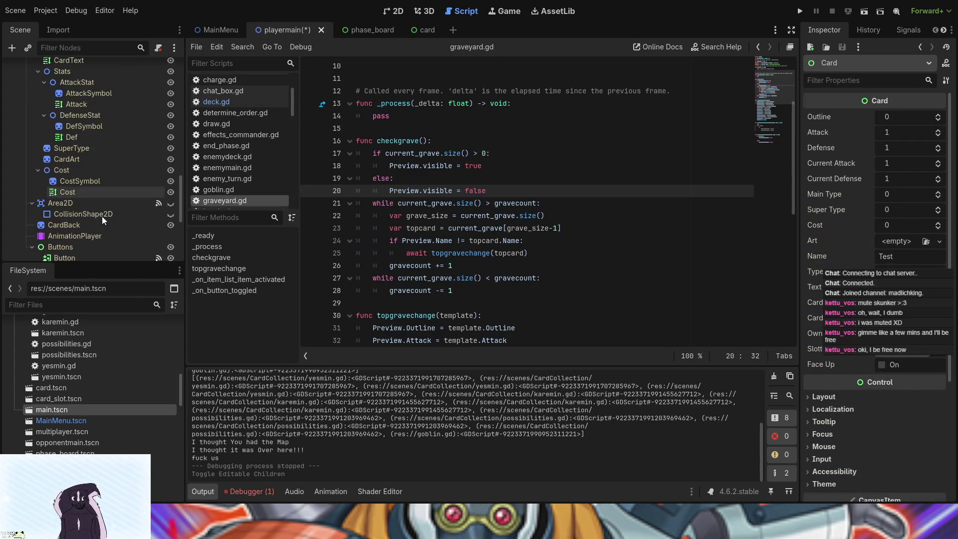
click(171, 225)
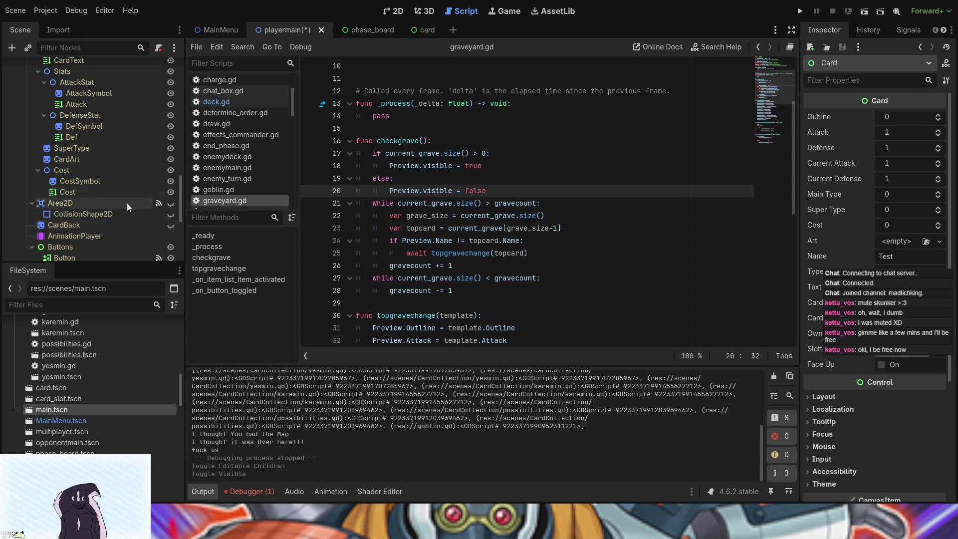
Step: Toggle the graveyard's preview Card visibility until it is hidden
scroll(94, 186, up, 6)
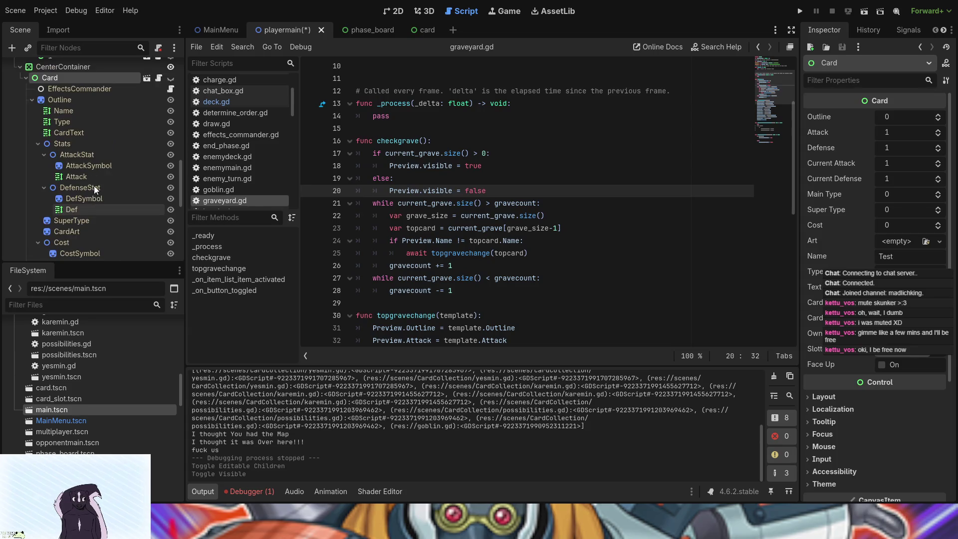
click(171, 88)
click(171, 77)
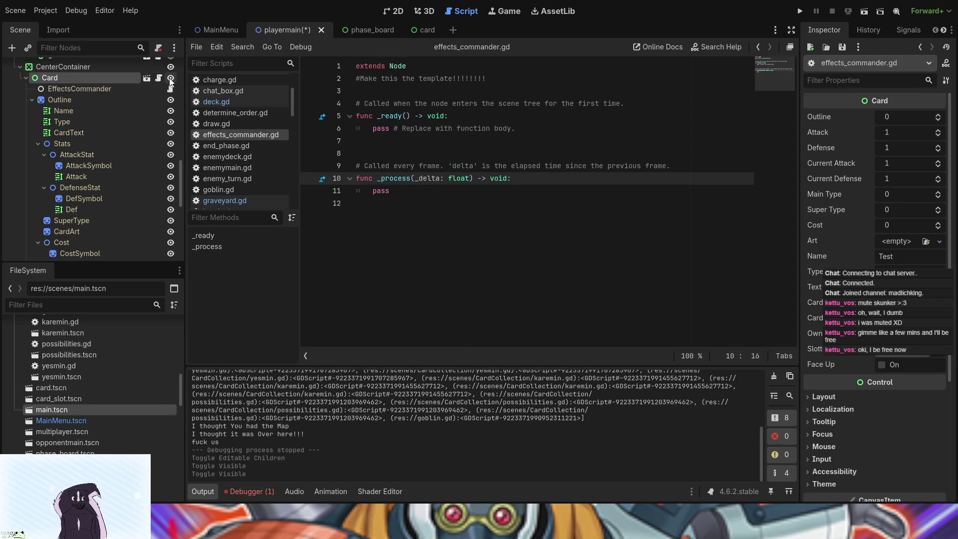
scroll(109, 172, down, 9)
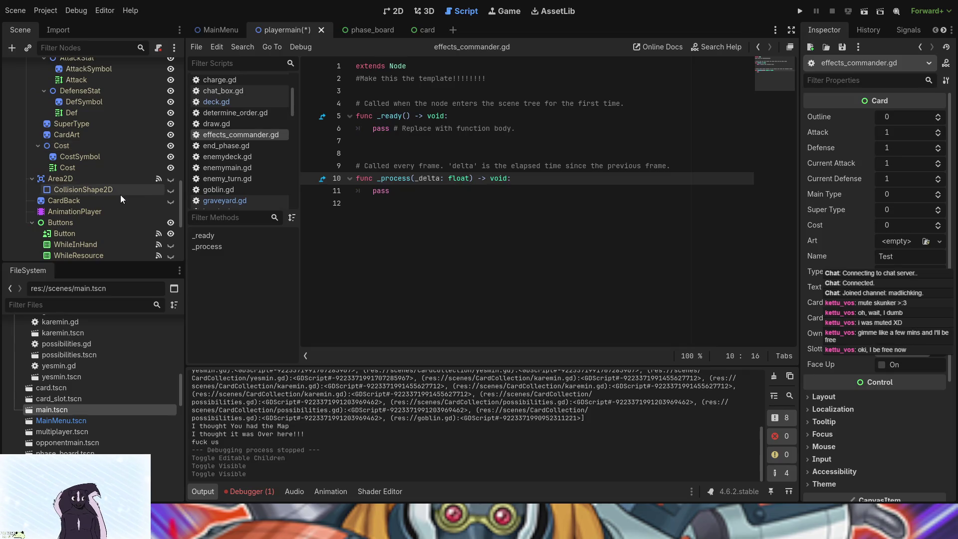
scroll(118, 182, up, 3)
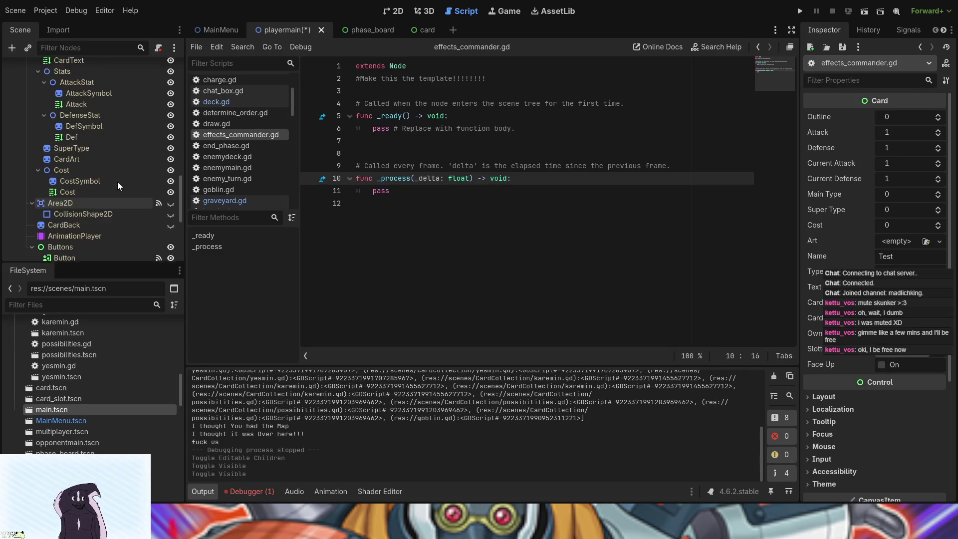
scroll(118, 181, down, 3)
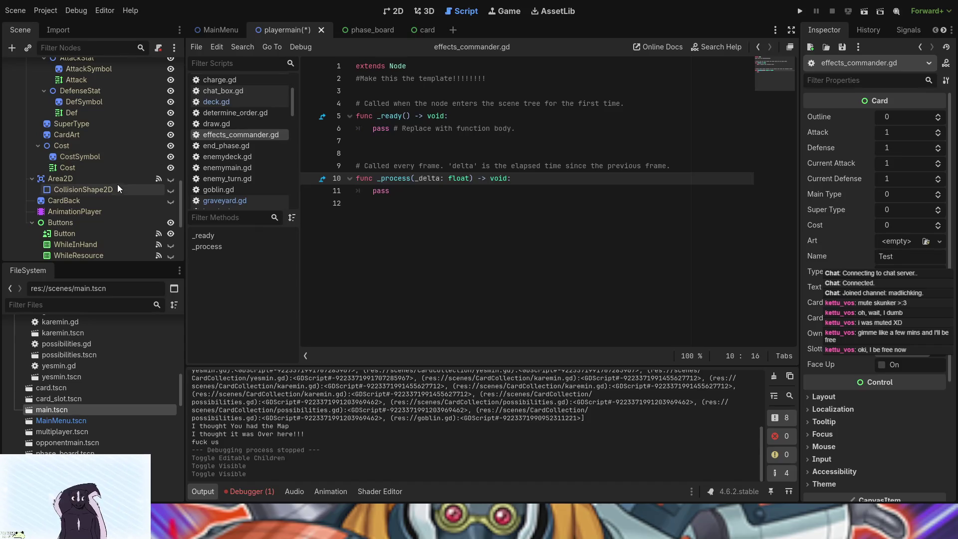
scroll(107, 197, up, 5)
scroll(107, 199, down, 1)
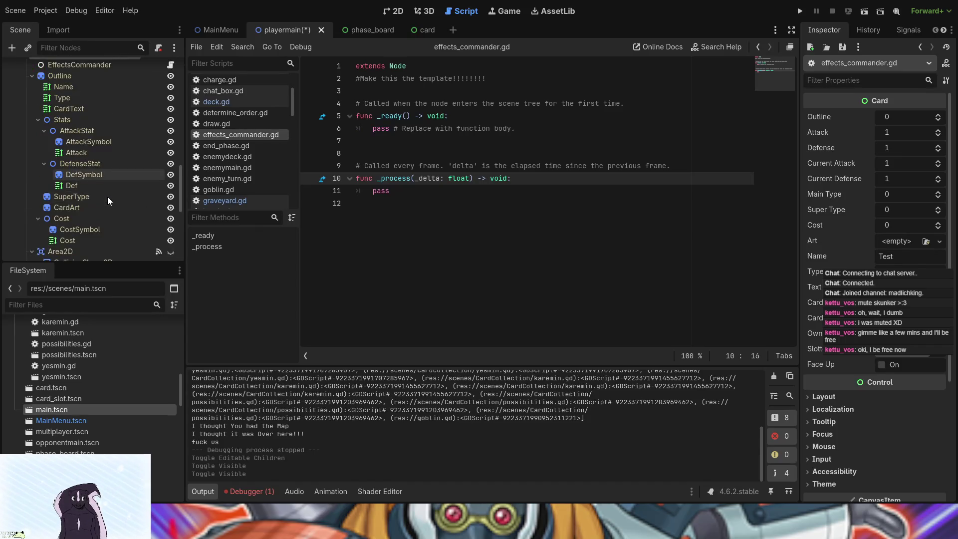
scroll(107, 197, up, 5)
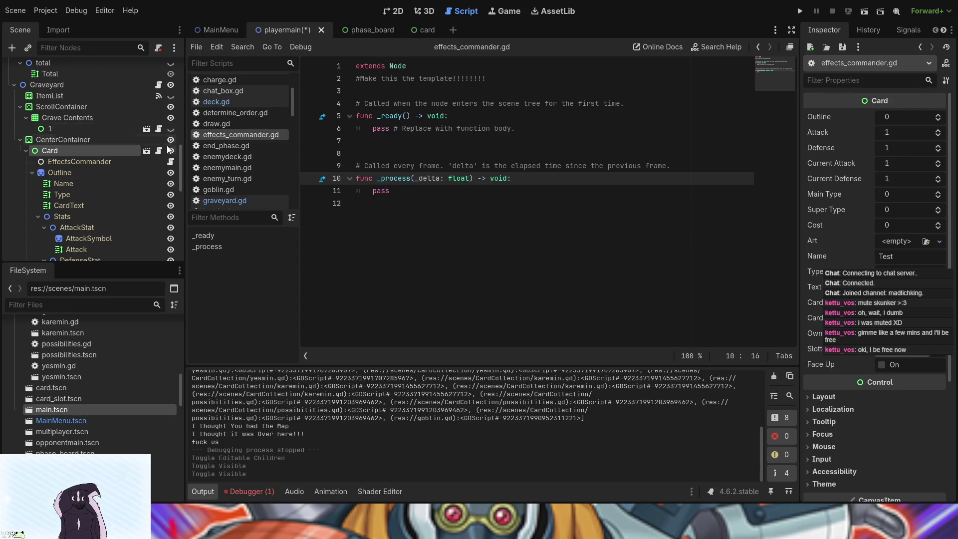
click(170, 151)
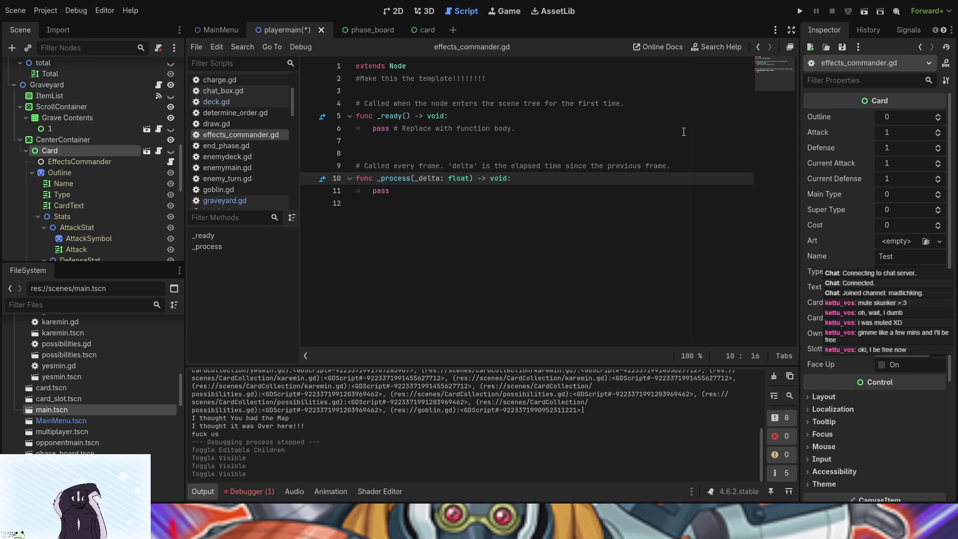
click(800, 11)
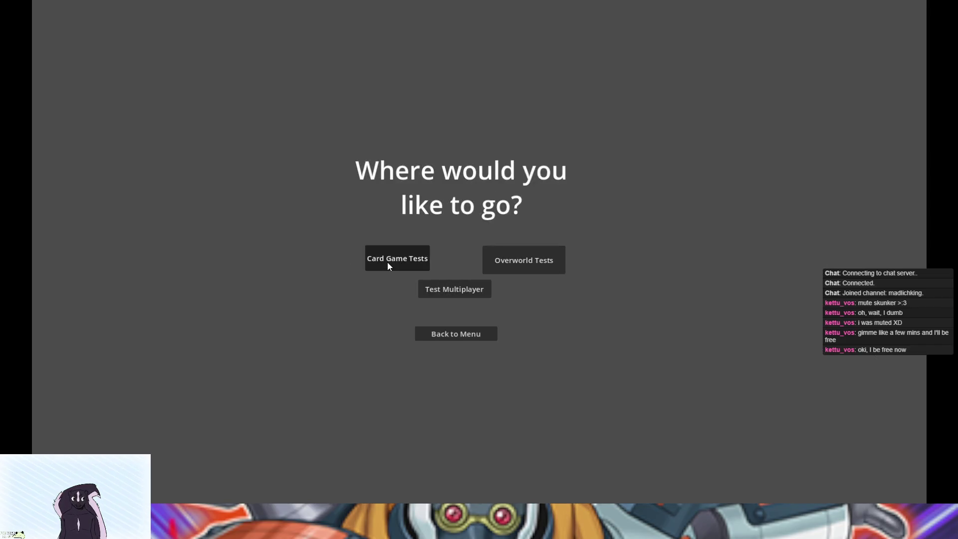
Step: Enter the card game board, discard the first Possibilities card, and stop the game
click(387, 262)
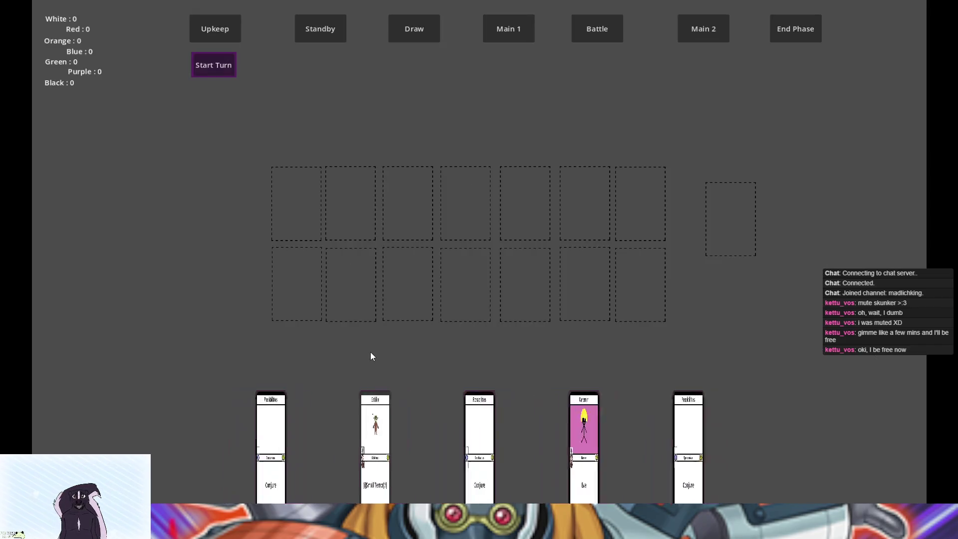
click(289, 432)
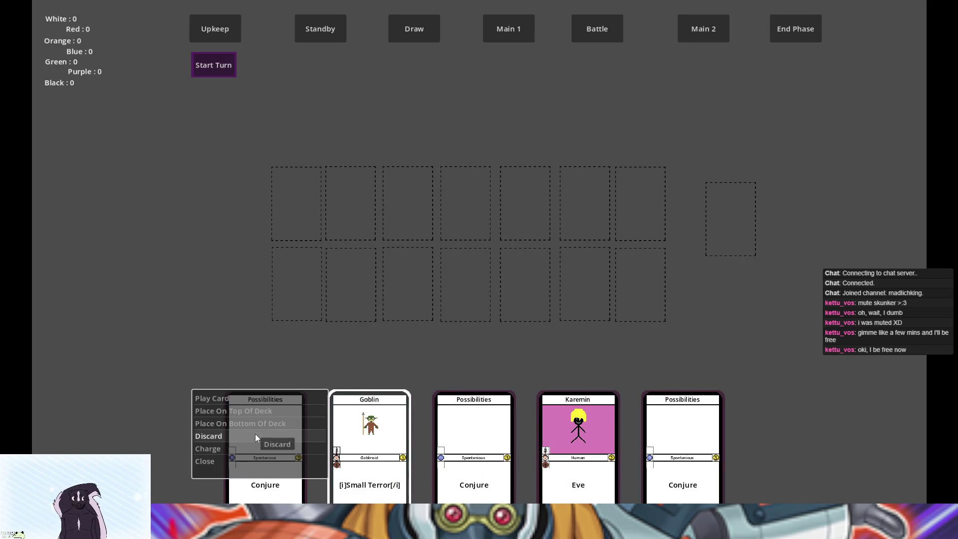
click(255, 435)
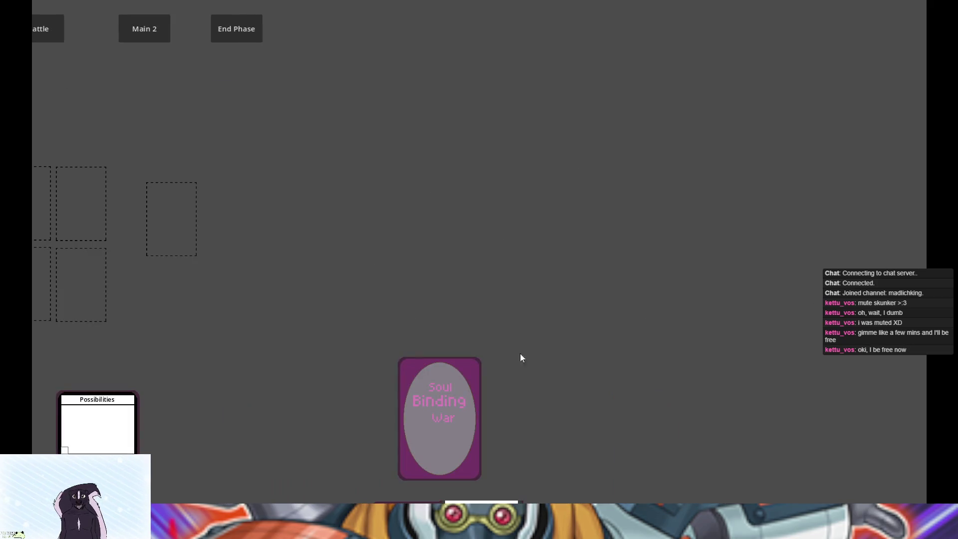
click(448, 406)
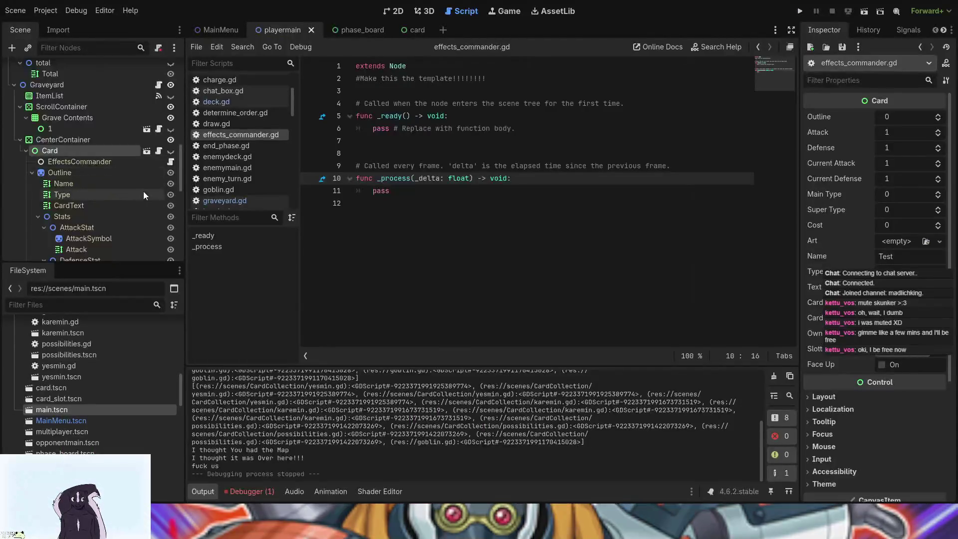
Step: Show the preview Card again and check it in the 2D view centred on the Test card
scroll(138, 187, down, 5)
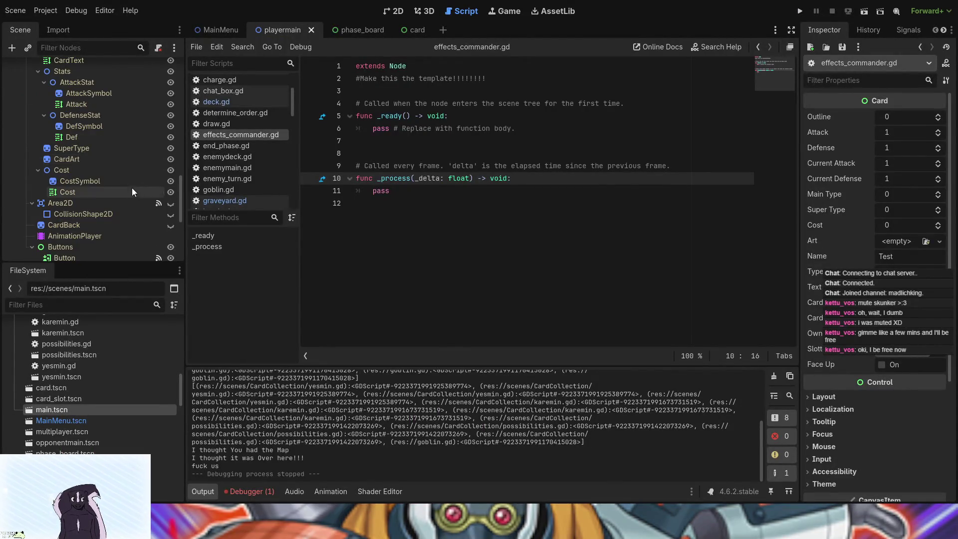
scroll(151, 224, up, 3)
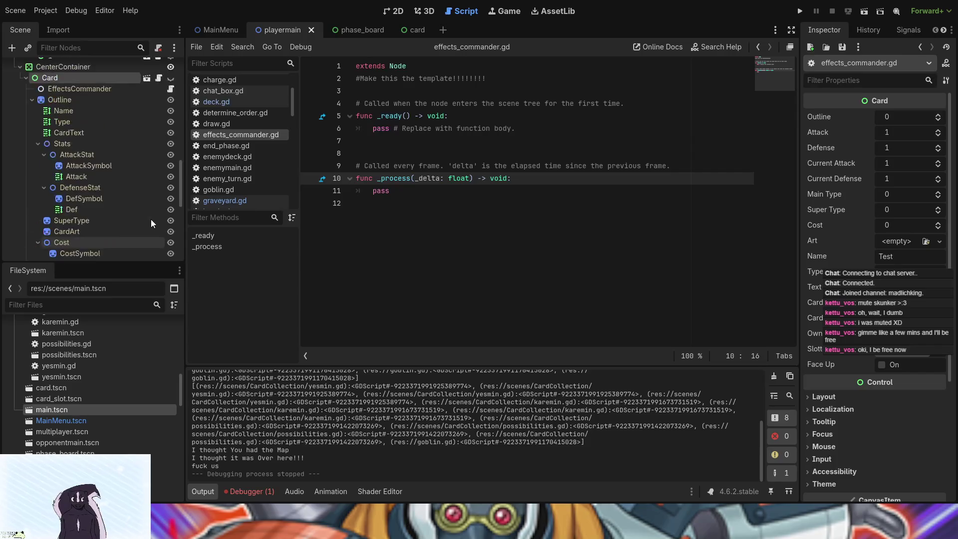
scroll(150, 220, up, 2)
click(170, 126)
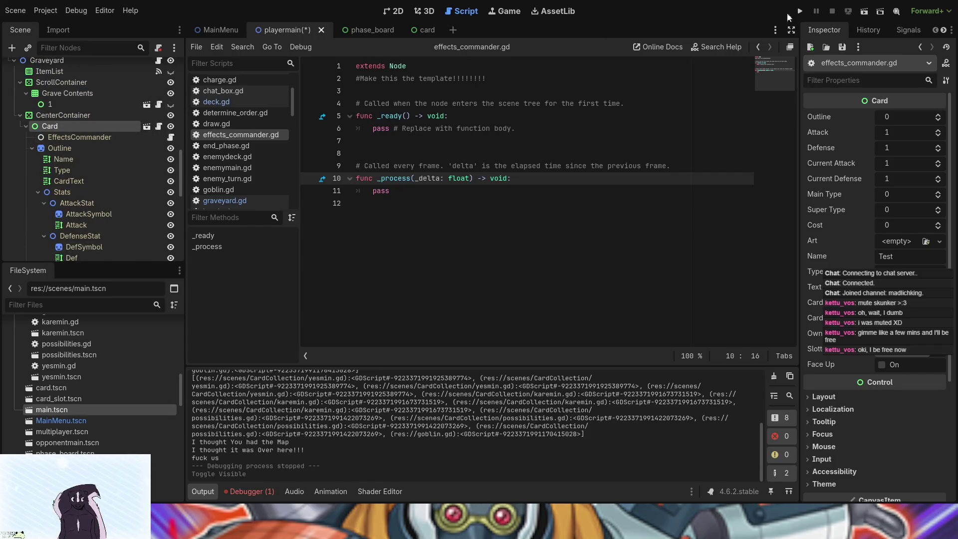
click(395, 11)
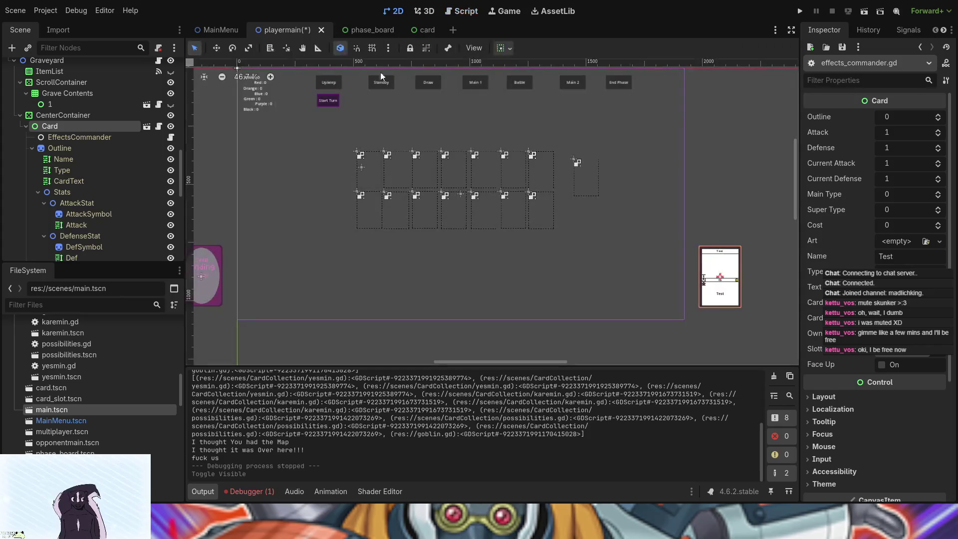
scroll(707, 229, up, 3)
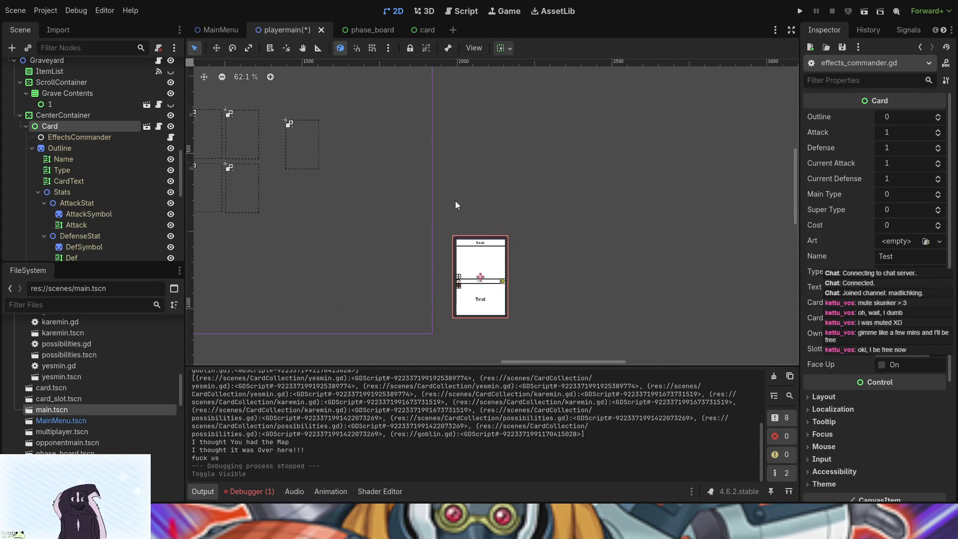
drag(504, 208, 338, 122)
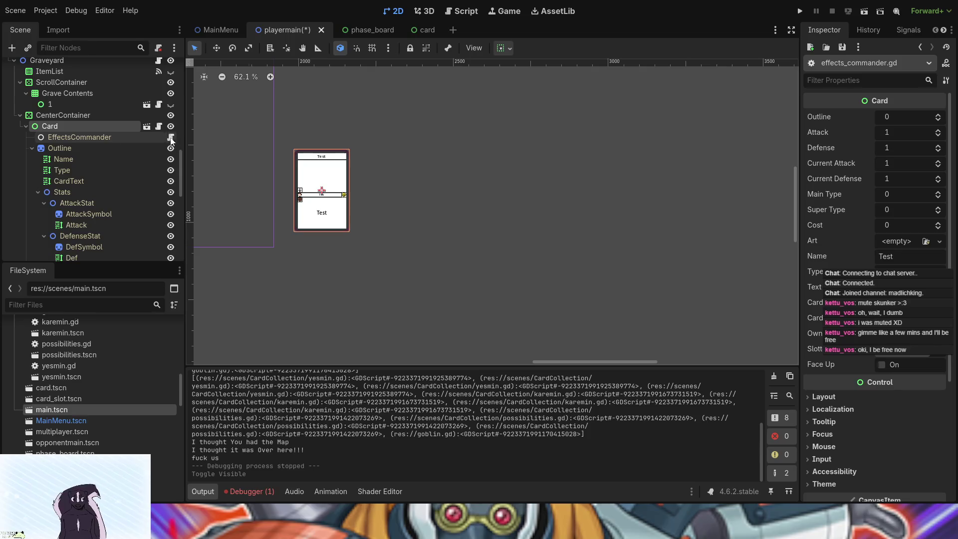
scroll(135, 166, down, 3)
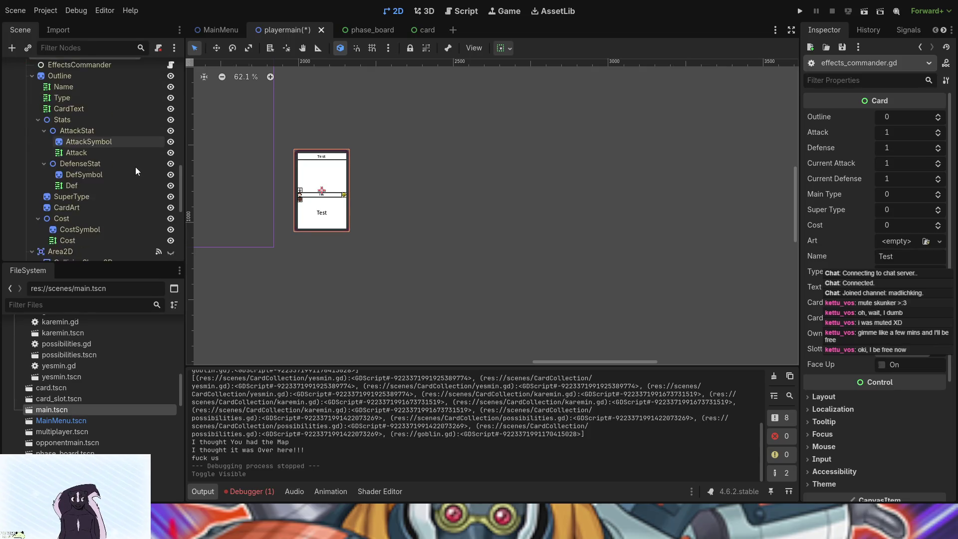
scroll(136, 167, up, 2)
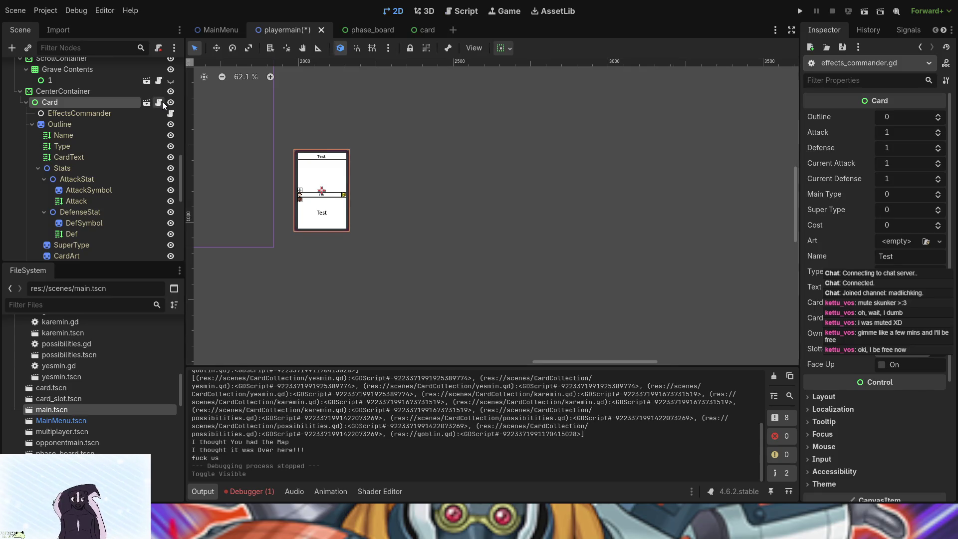
Step: Open the Card's attached card.gd script
click(162, 101)
scroll(350, 200, up, 8)
scroll(377, 207, up, 20)
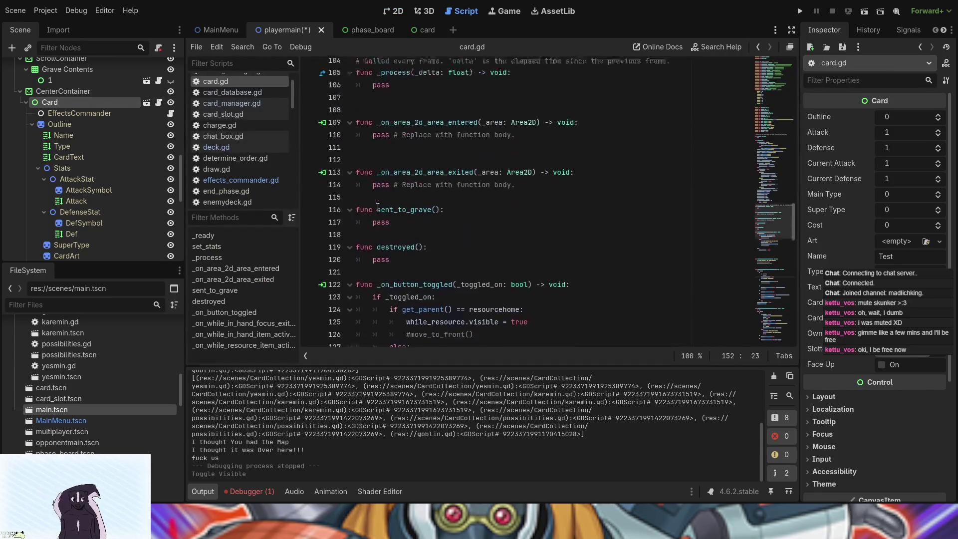
scroll(378, 207, up, 8)
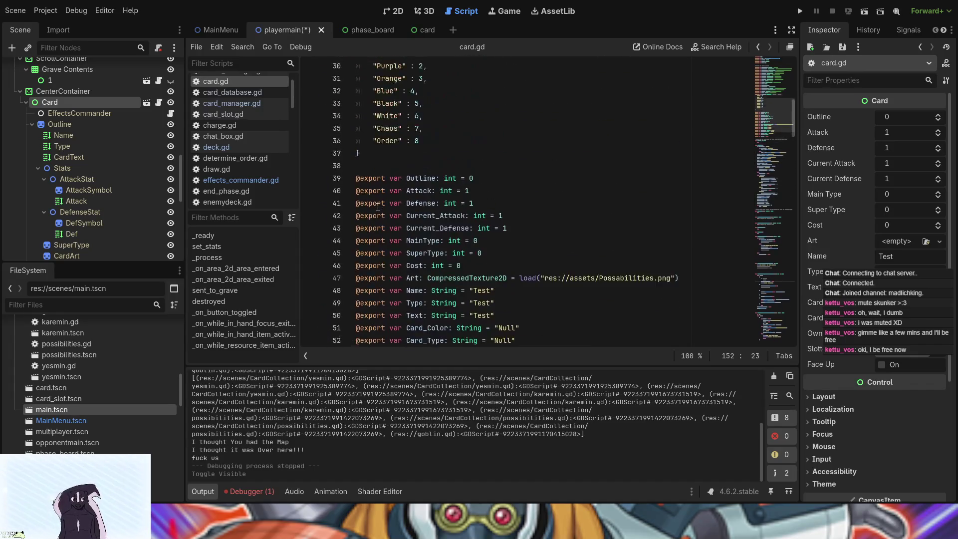
scroll(376, 206, down, 10)
scroll(376, 206, down, 5)
scroll(371, 210, up, 2)
scroll(368, 212, down, 2)
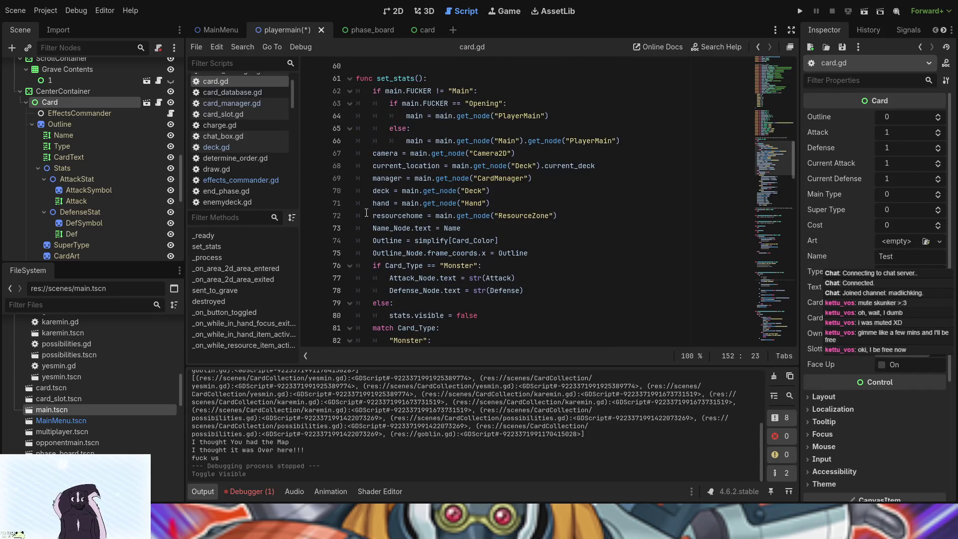
scroll(356, 262, up, 16)
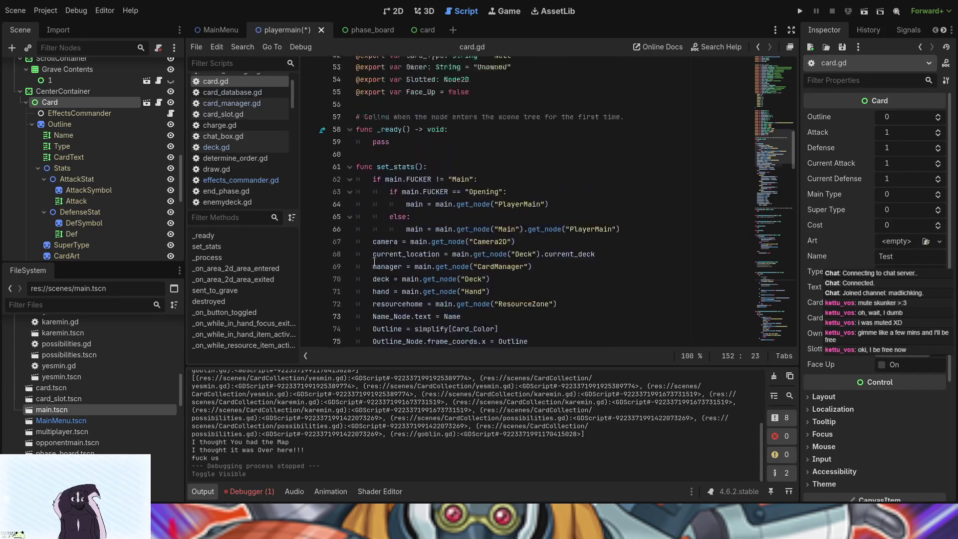
scroll(374, 261, up, 4)
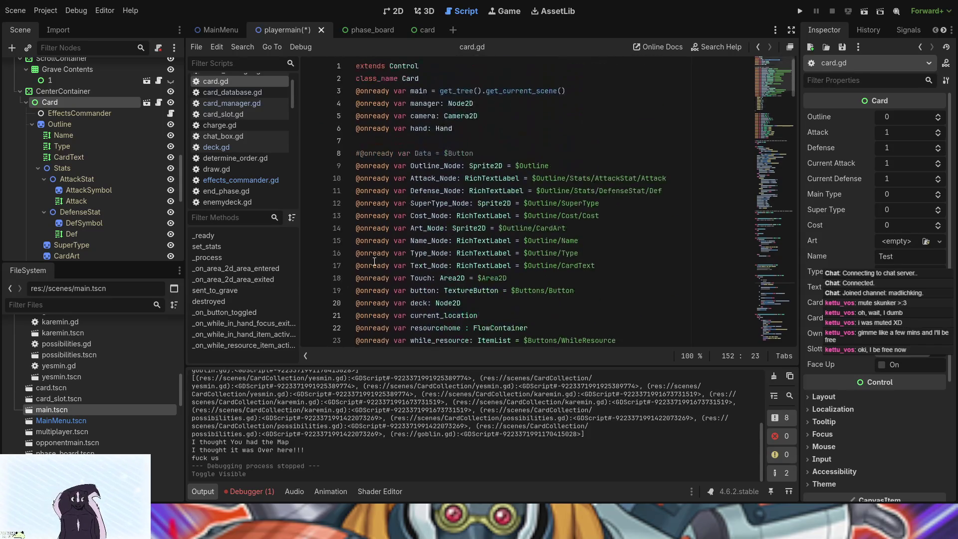
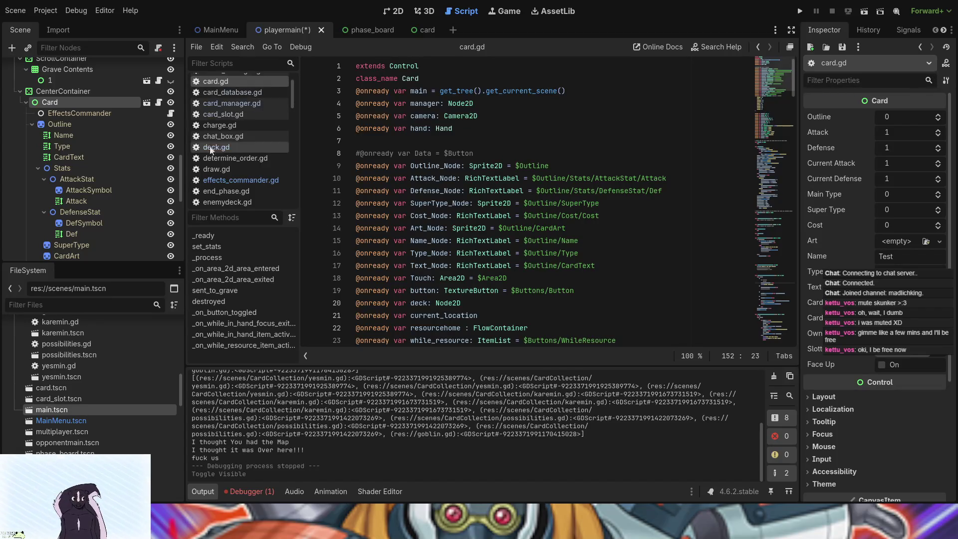
Step: Show playermain's 2D layout and pan until the test card beside the slot grid is visible
click(390, 11)
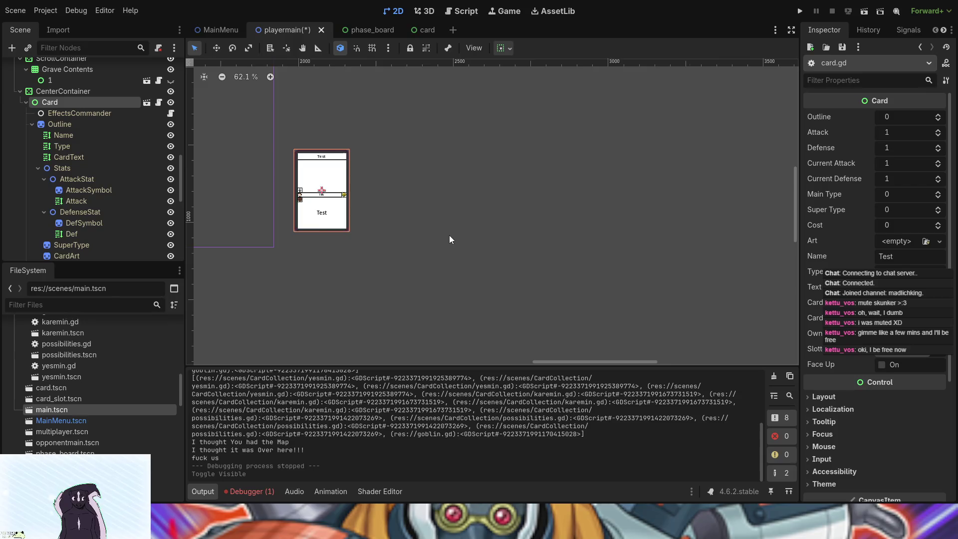
scroll(449, 235, down, 1)
drag(445, 231, 638, 212)
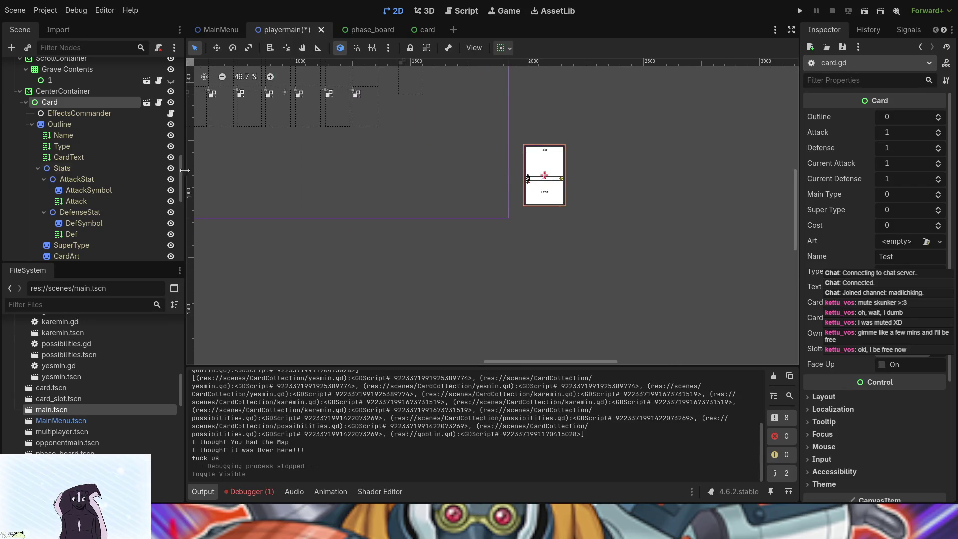
Step: Glance at the phase_board scene, return to playermain, and open the card_manager script
click(383, 30)
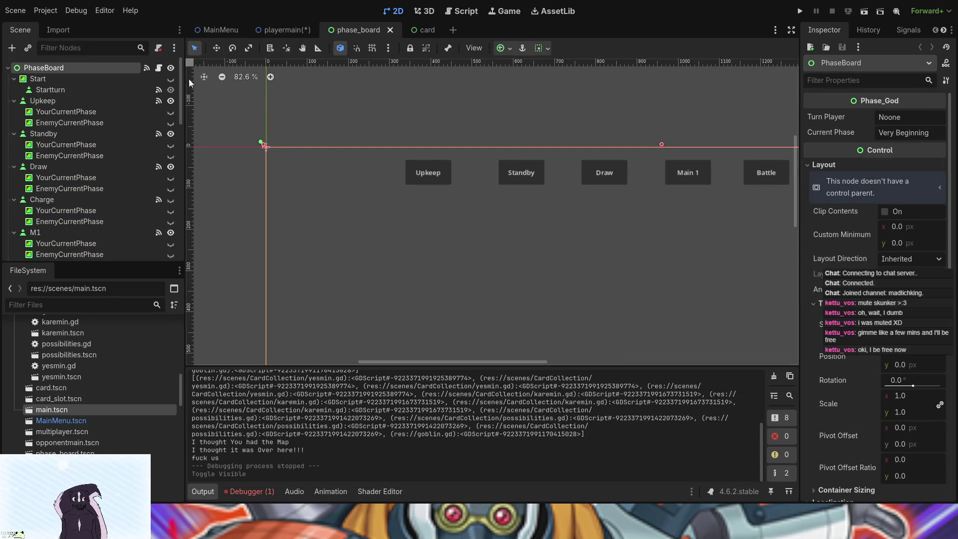
click(283, 30)
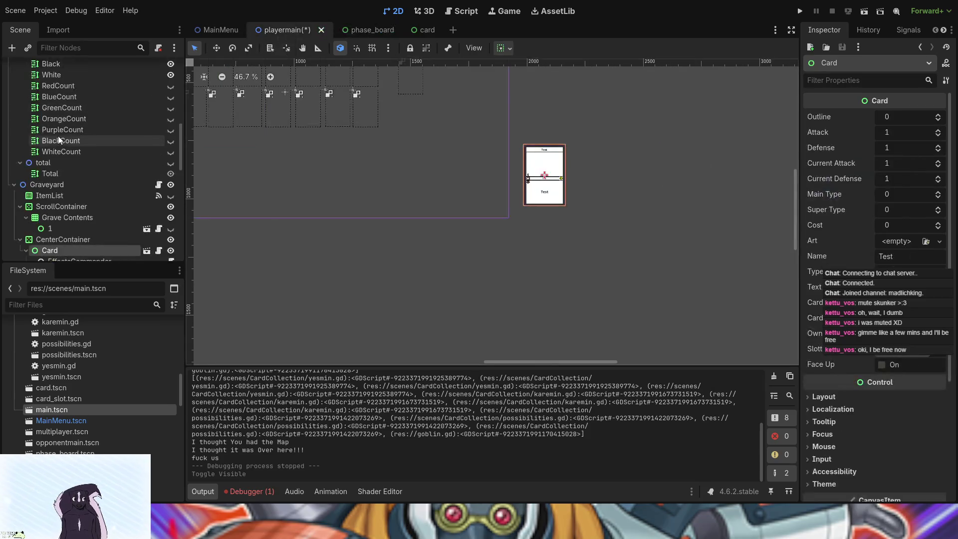
scroll(113, 211, up, 3)
scroll(113, 211, up, 3)
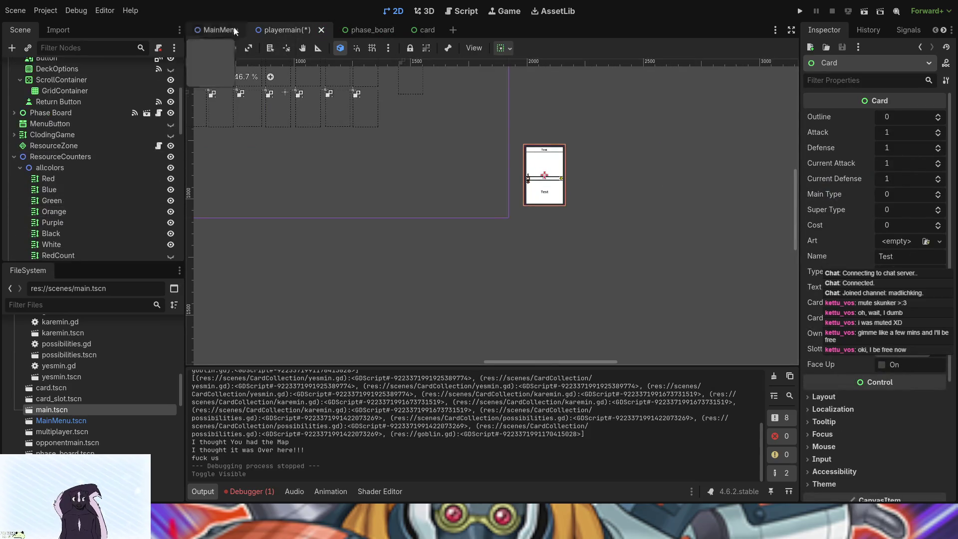
scroll(125, 130, up, 3)
scroll(125, 130, up, 3)
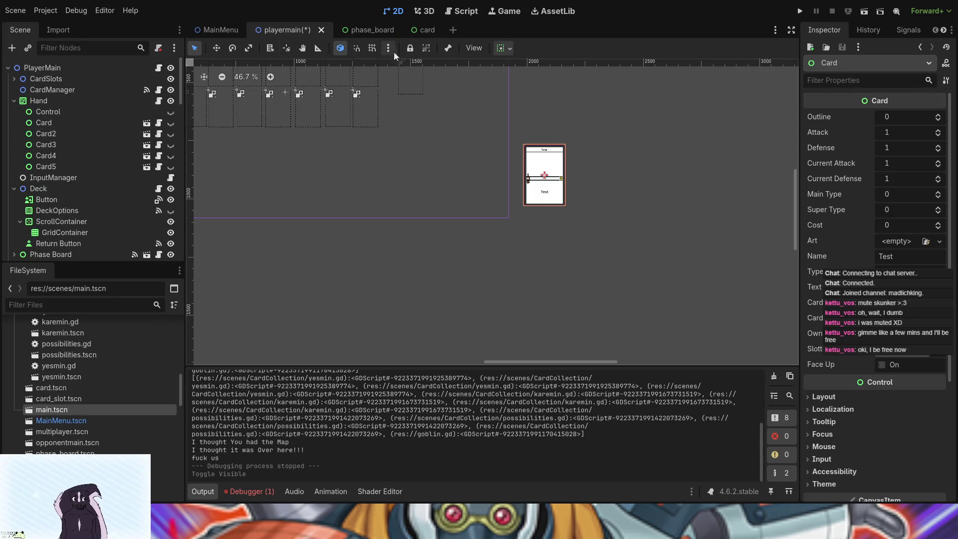
click(158, 90)
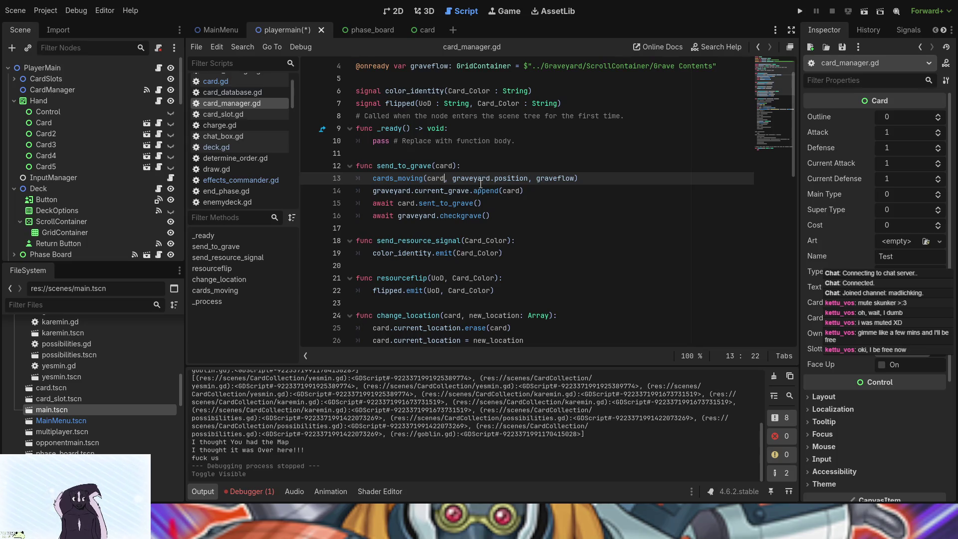
Step: Check send_to_grave's graveflow call in card_manager.gd, then run the project and enter the card test board
scroll(88, 163, down, 3)
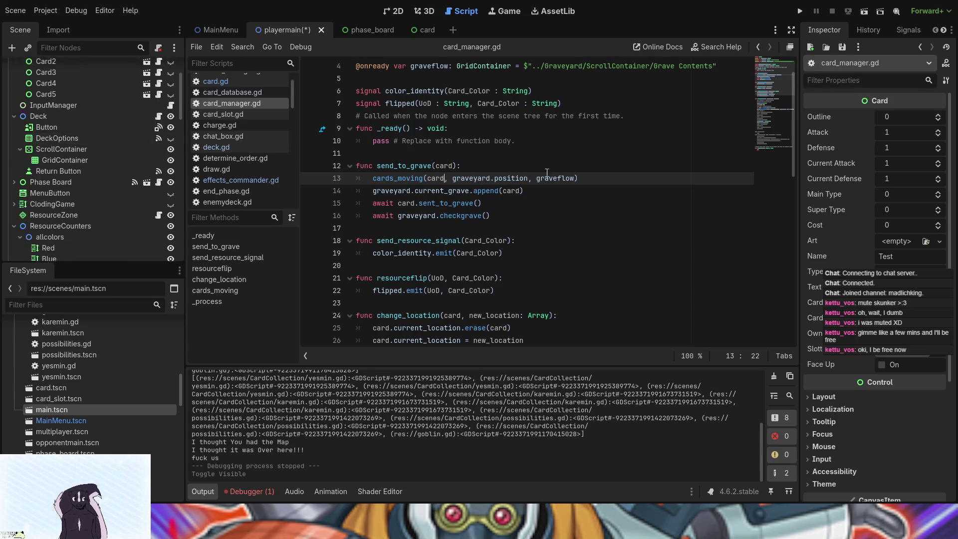
scroll(558, 172, up, 1)
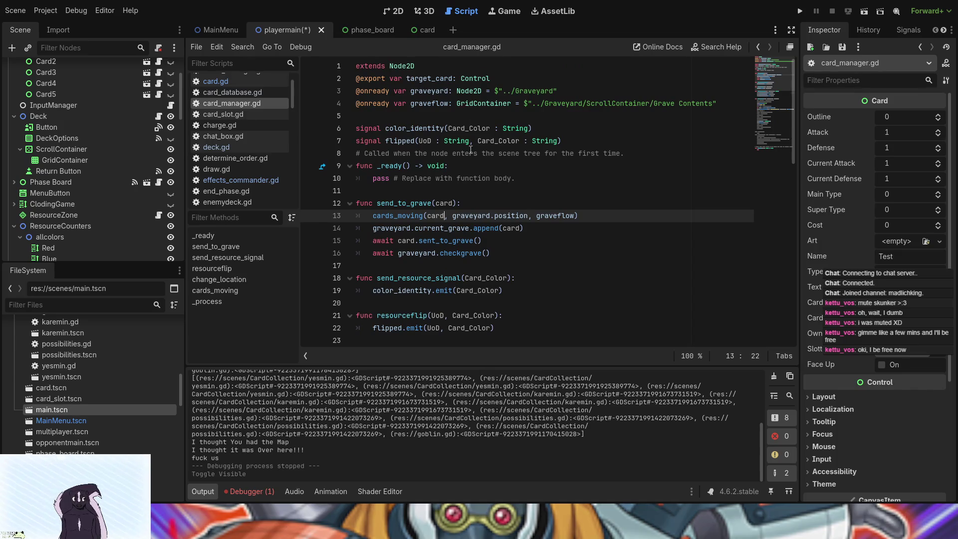
scroll(471, 149, down, 3)
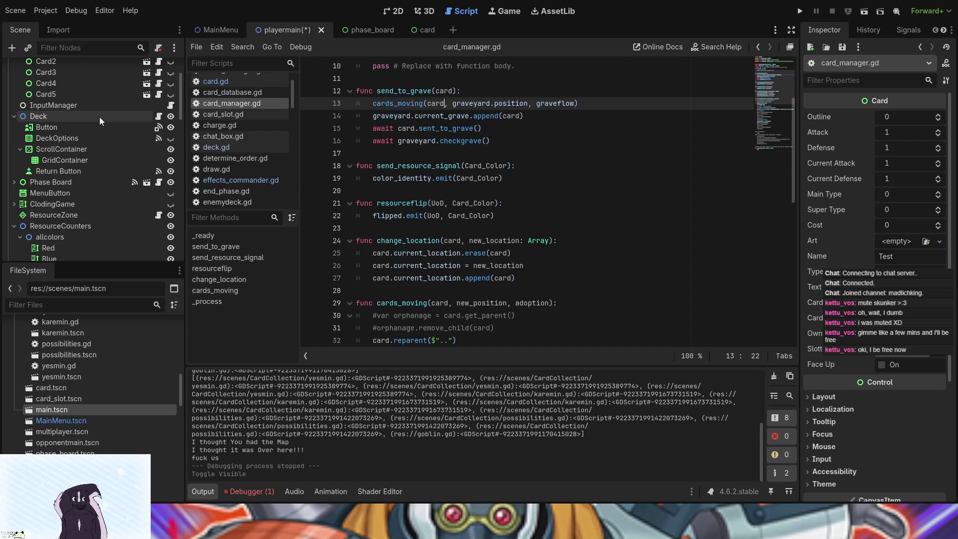
click(551, 111)
click(548, 104)
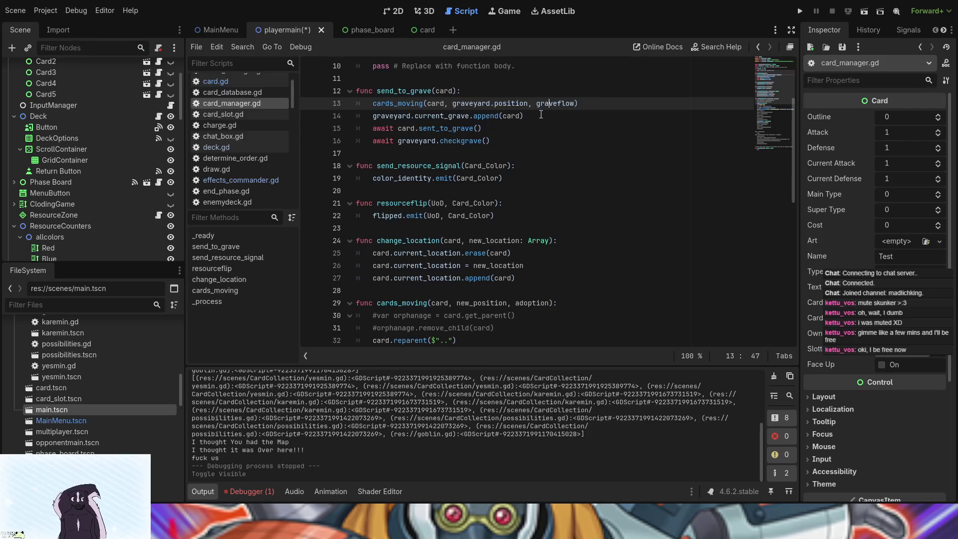
click(799, 11)
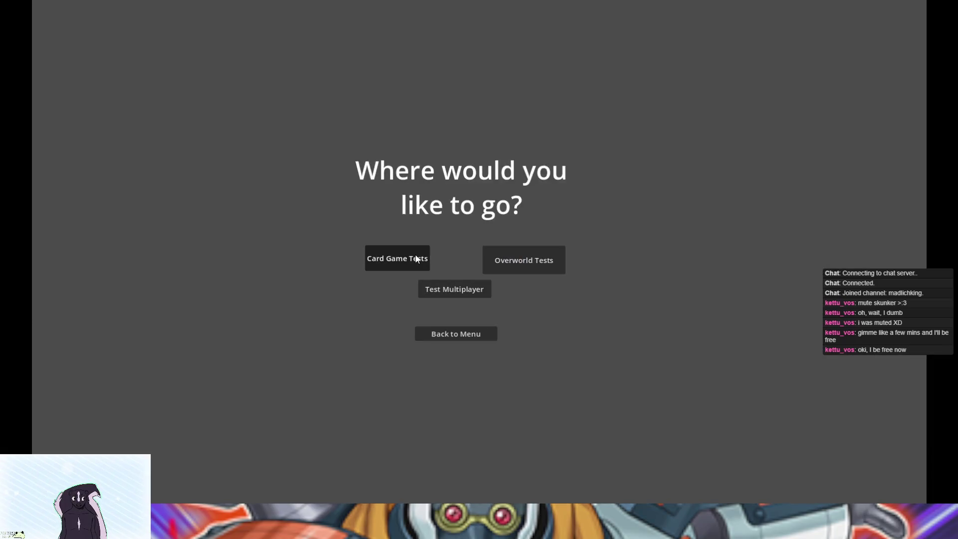
click(415, 255)
Step: Discard a Goblin, then the Soul Binding War card from the hand, and close the game
click(478, 452)
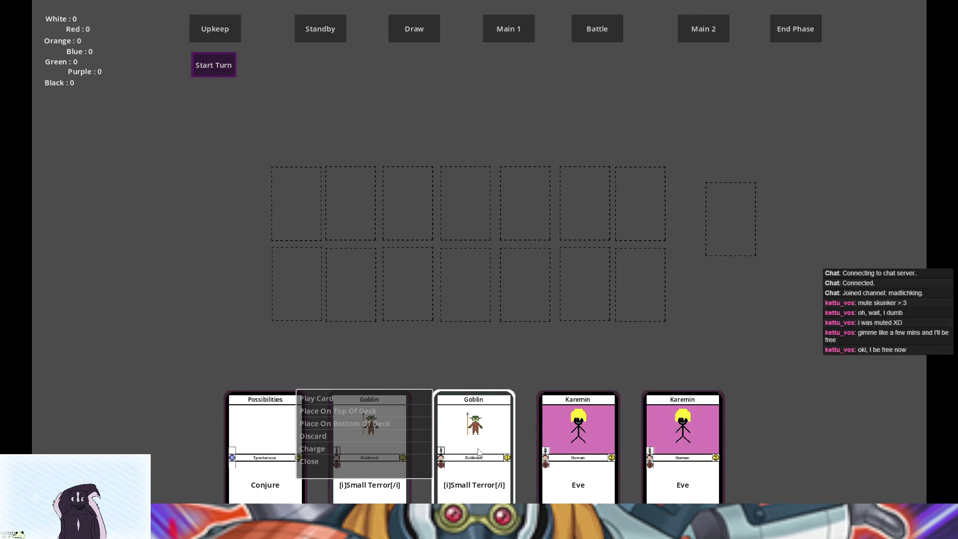
click(379, 436)
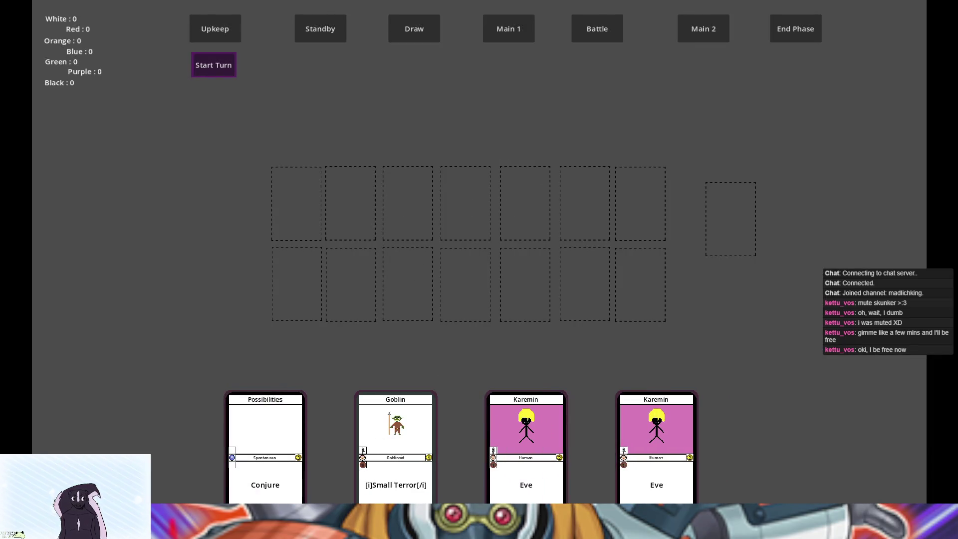
click(425, 415)
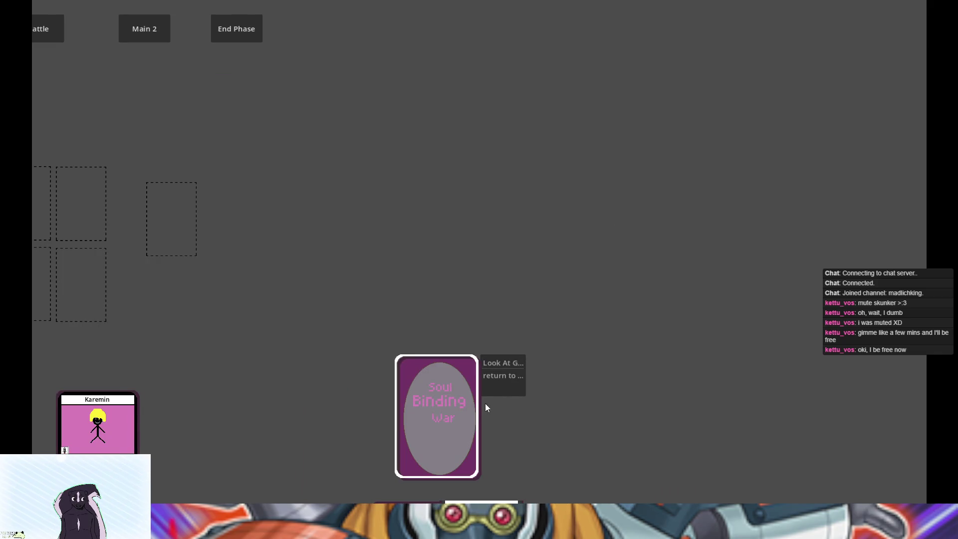
click(477, 413)
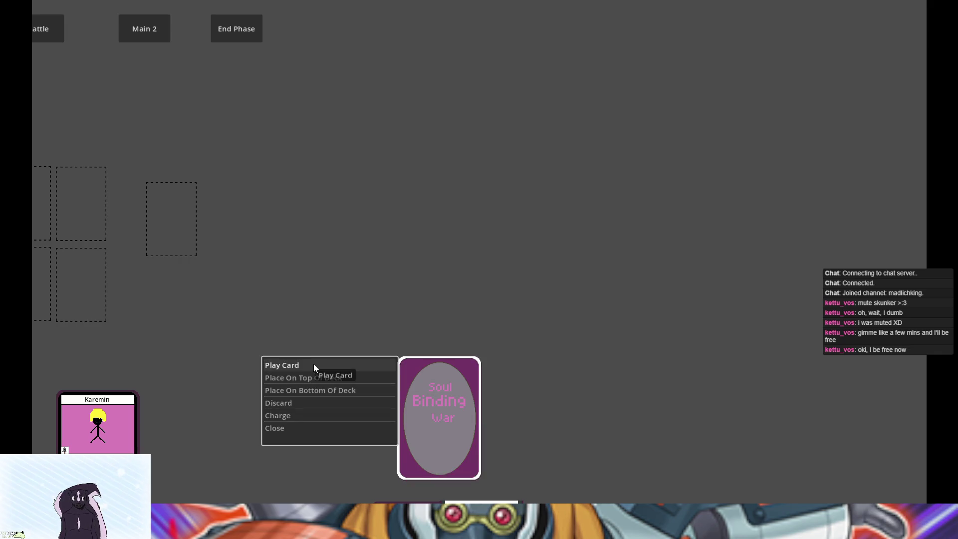
click(317, 405)
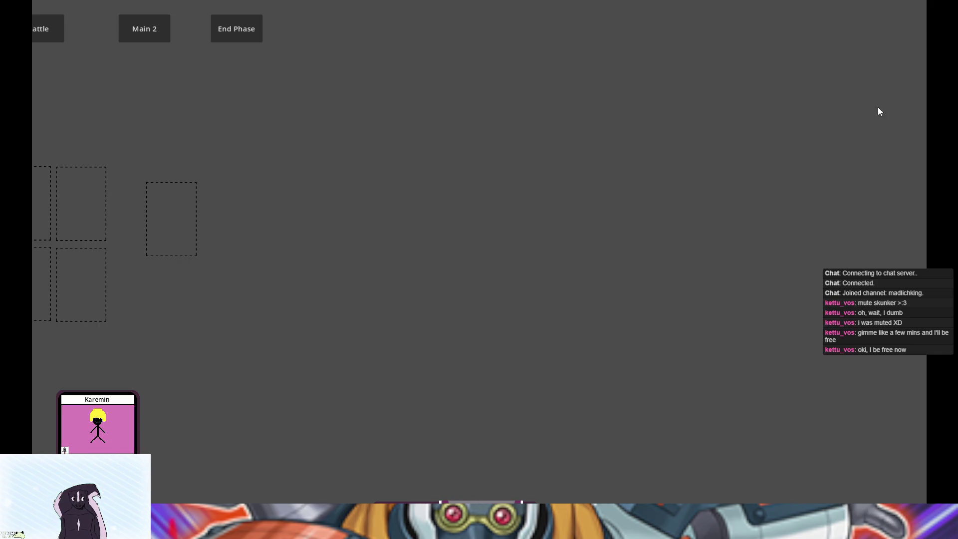
key(alt+F4)
Step: Hide the Buttons node under Graveyard > Card in the Scene tree
scroll(90, 196, down, 10)
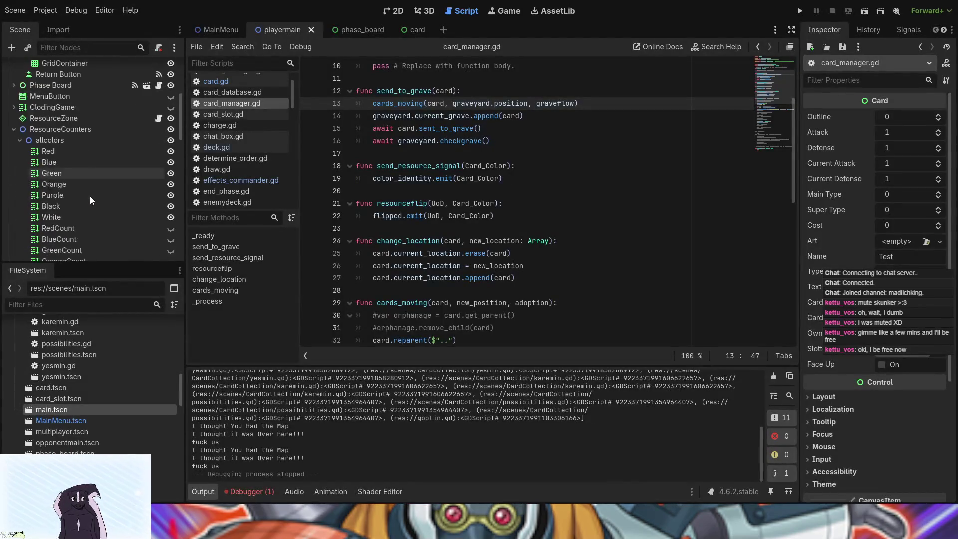
scroll(92, 198, up, 15)
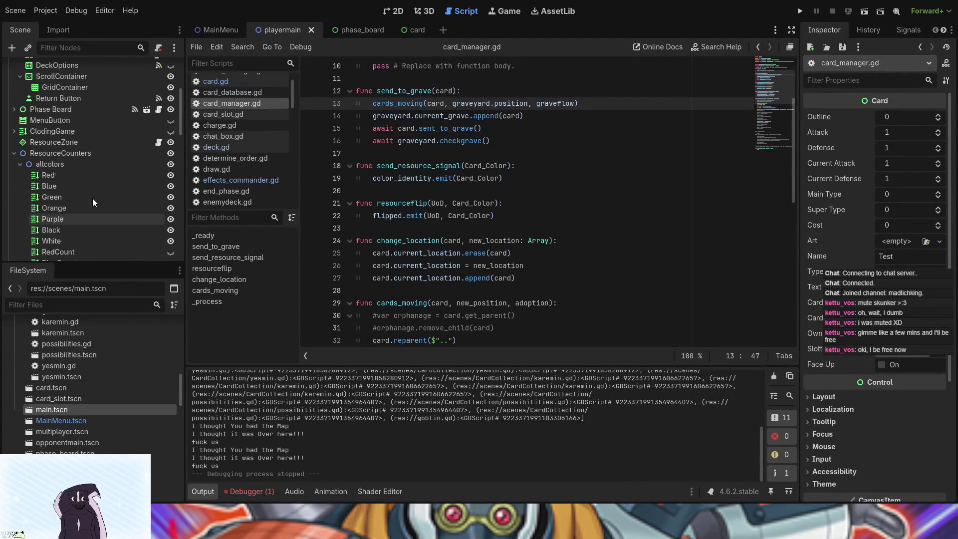
scroll(121, 211, down, 10)
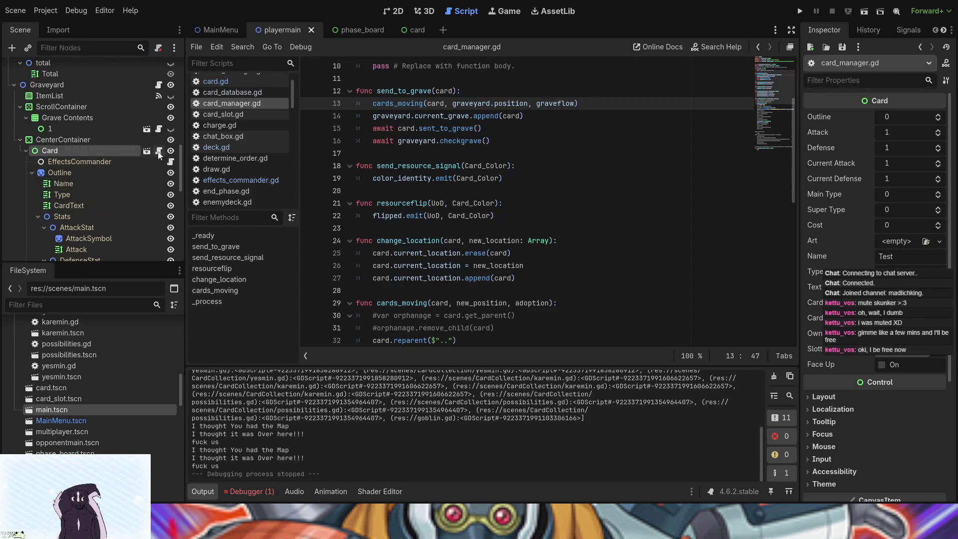
scroll(156, 239, down, 5)
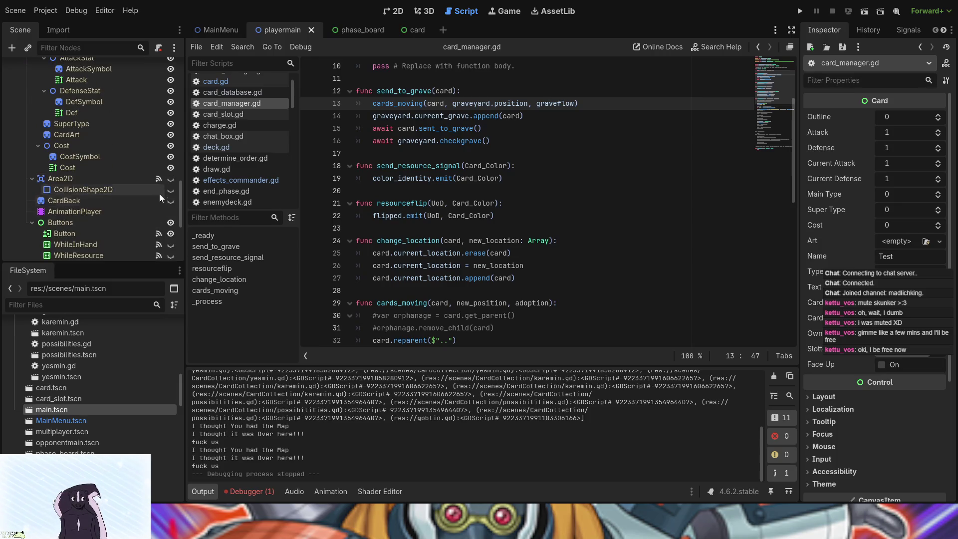
click(171, 222)
Step: Inspect the Button node's properties and save the playermain scene
scroll(112, 223, up, 3)
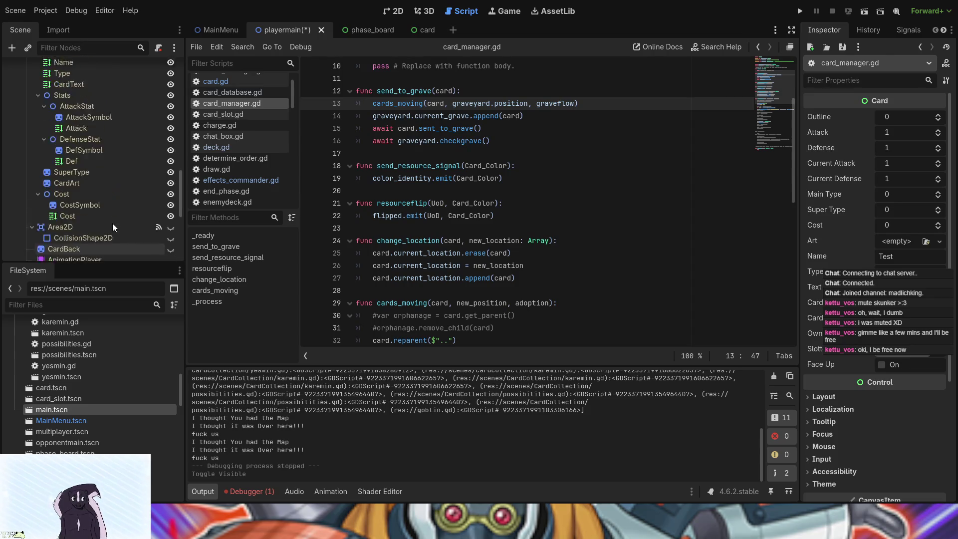
scroll(118, 225, down, 3)
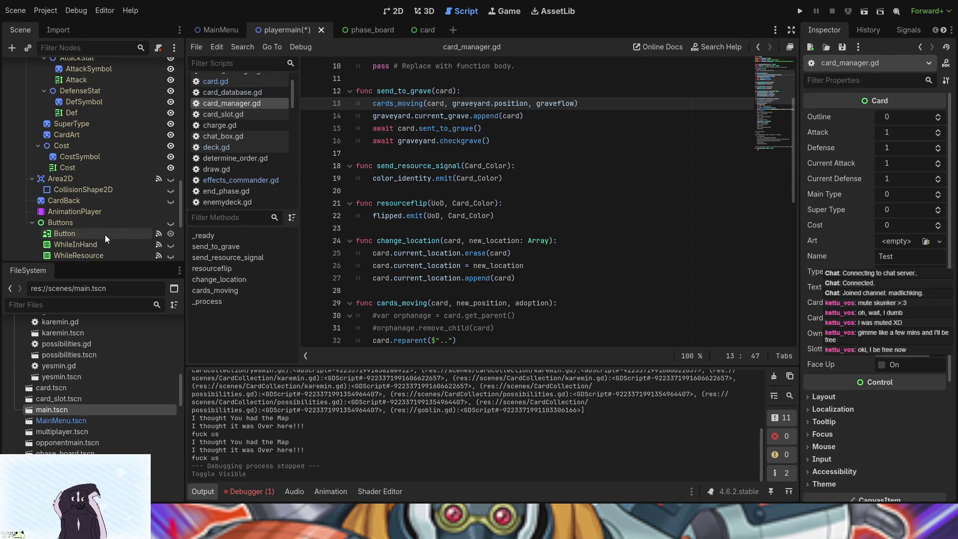
scroll(105, 235, down, 3)
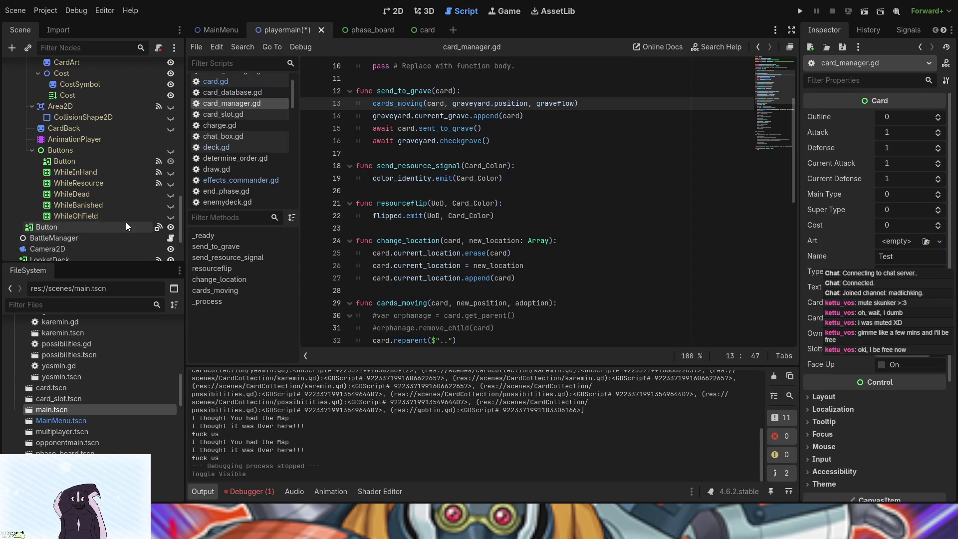
click(125, 224)
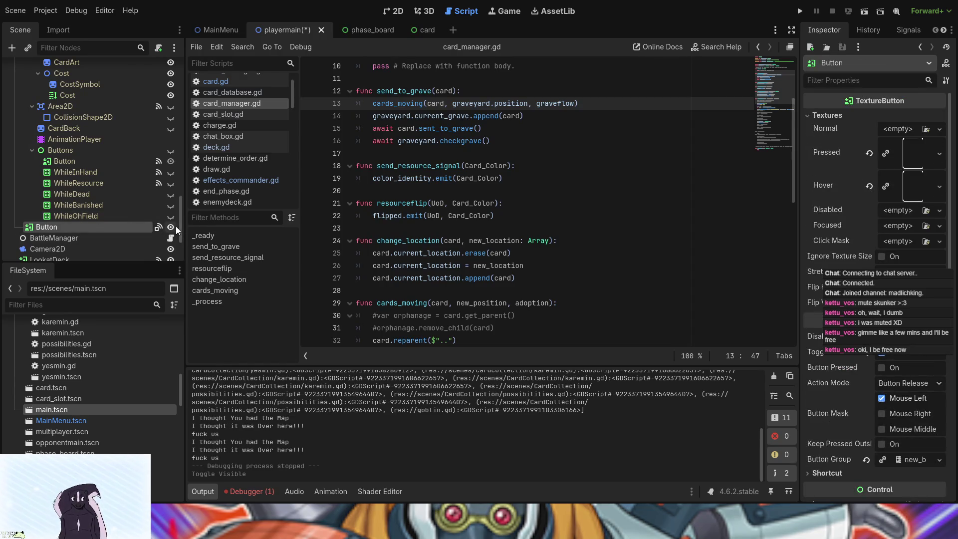
scroll(129, 226, down, 10)
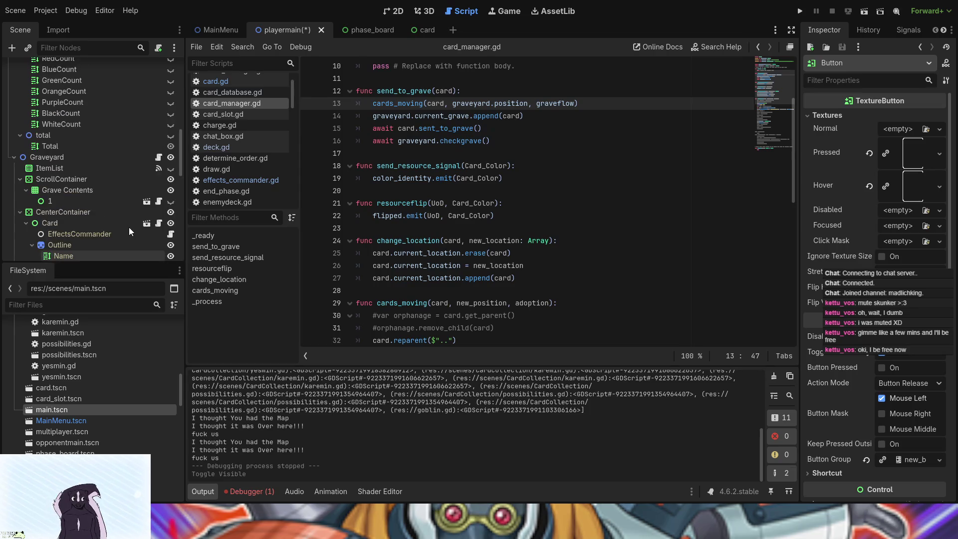
scroll(129, 227, down, 3)
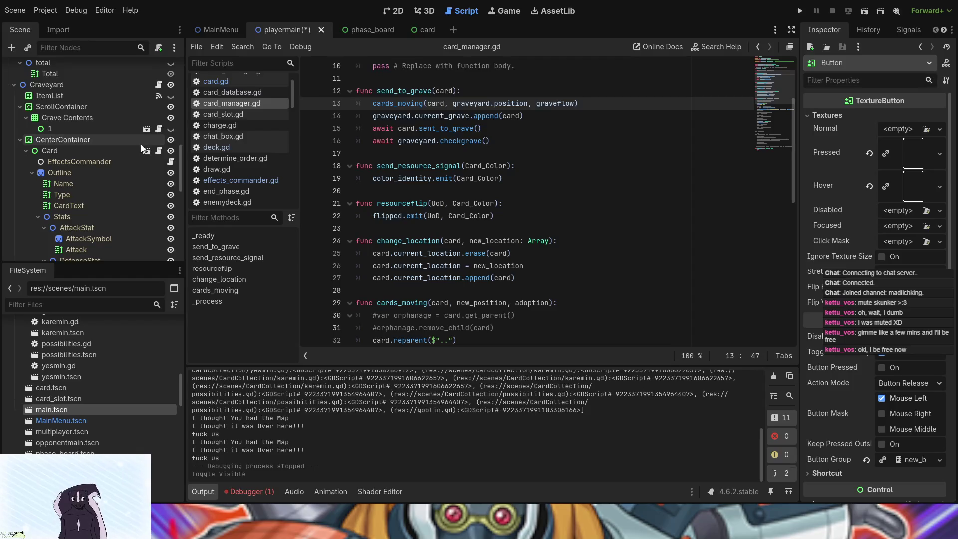
scroll(121, 199, down, 2)
scroll(121, 198, up, 2)
key(ctrl+s)
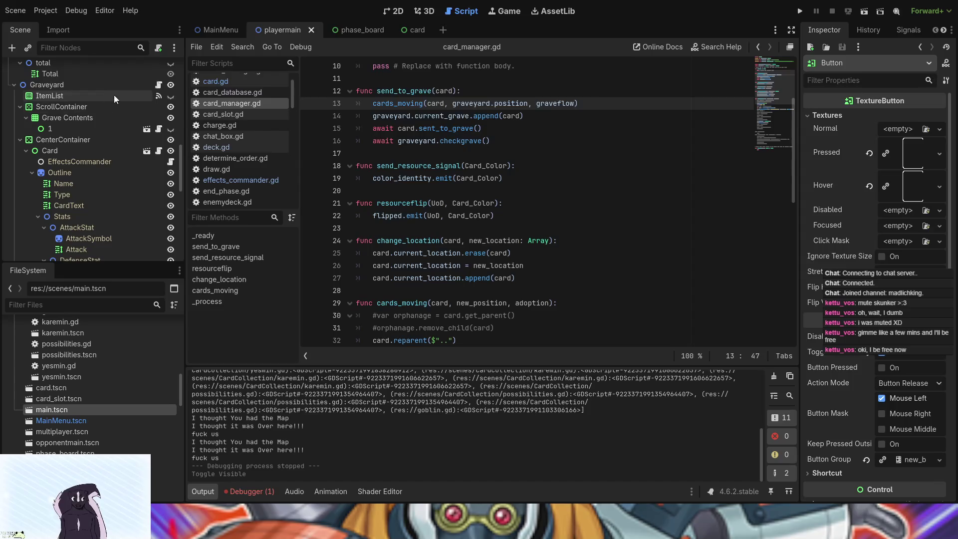
Step: Open the Card node's script, card.gd
scroll(121, 233, down, 2)
scroll(123, 149, up, 1)
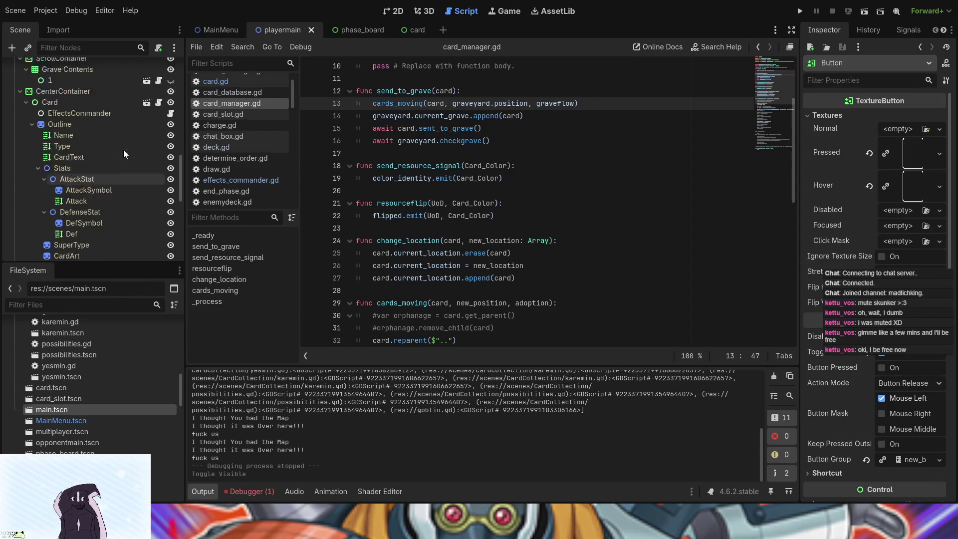
scroll(124, 149, up, 2)
click(159, 125)
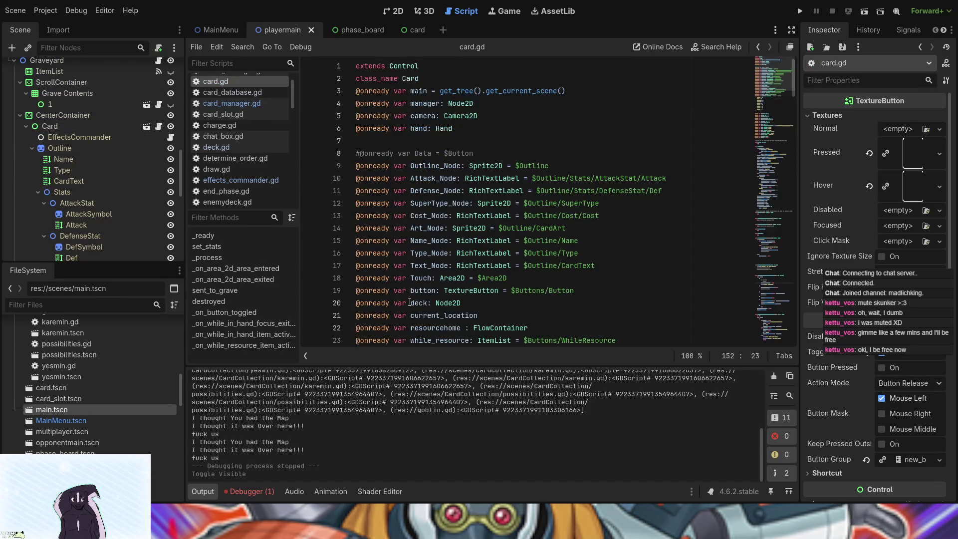
Step: Read through card.gd, then show the debugger's graveyard.gd:6 'CenterContainer/Card not found' error
scroll(410, 303, down, 15)
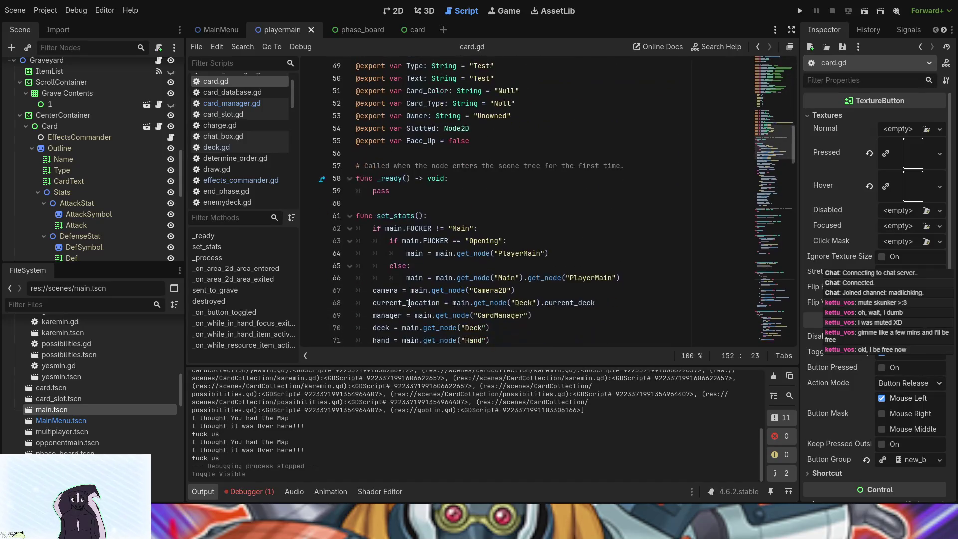
scroll(409, 303, down, 3)
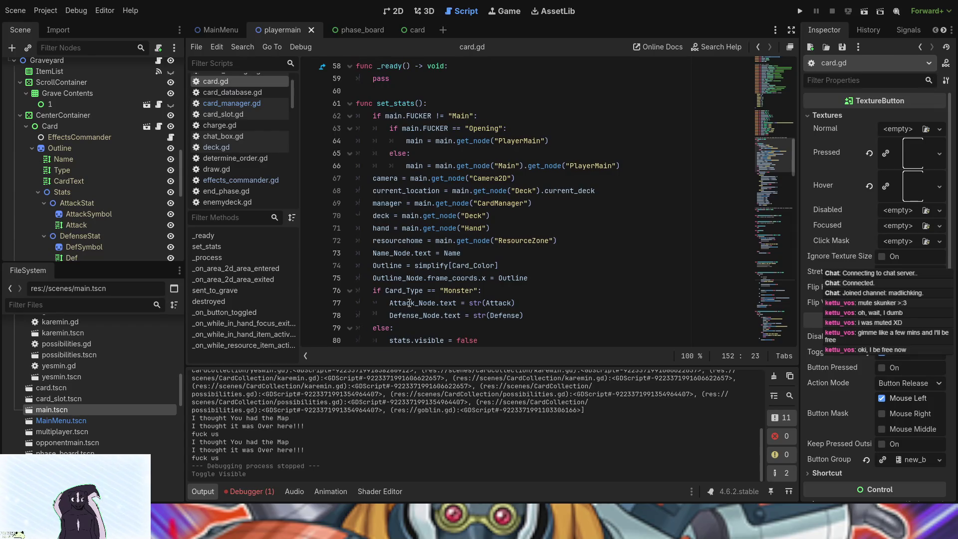
scroll(409, 303, down, 1)
scroll(409, 303, down, 1)
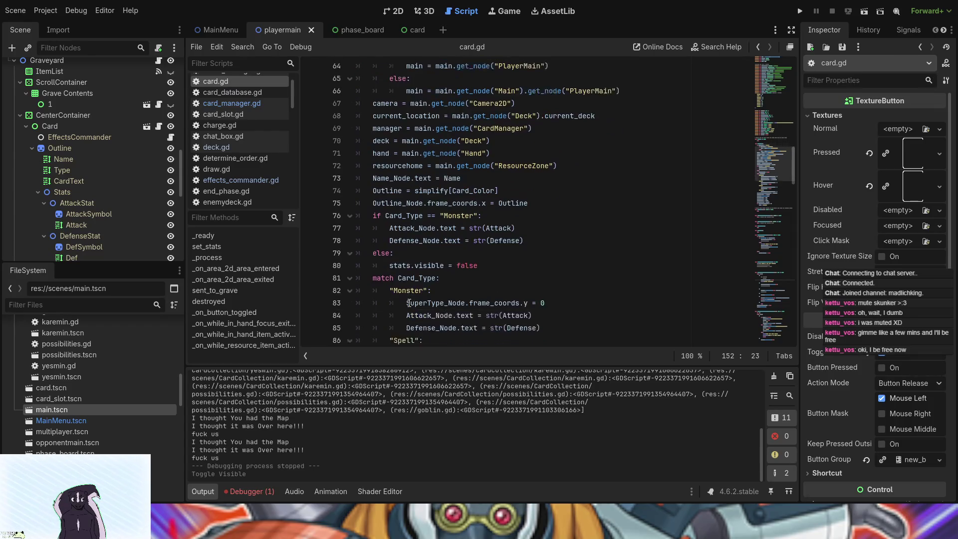
scroll(409, 302, down, 6)
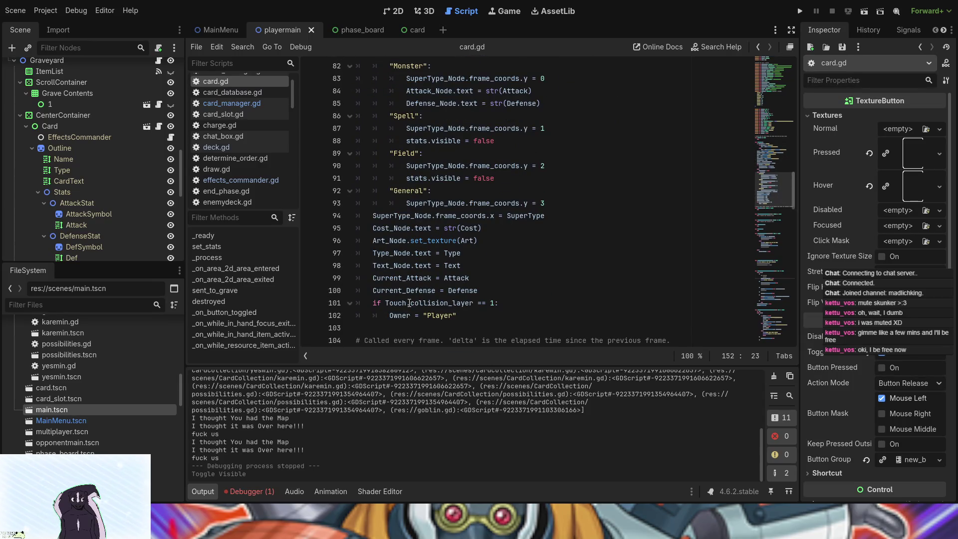
scroll(410, 303, down, 13)
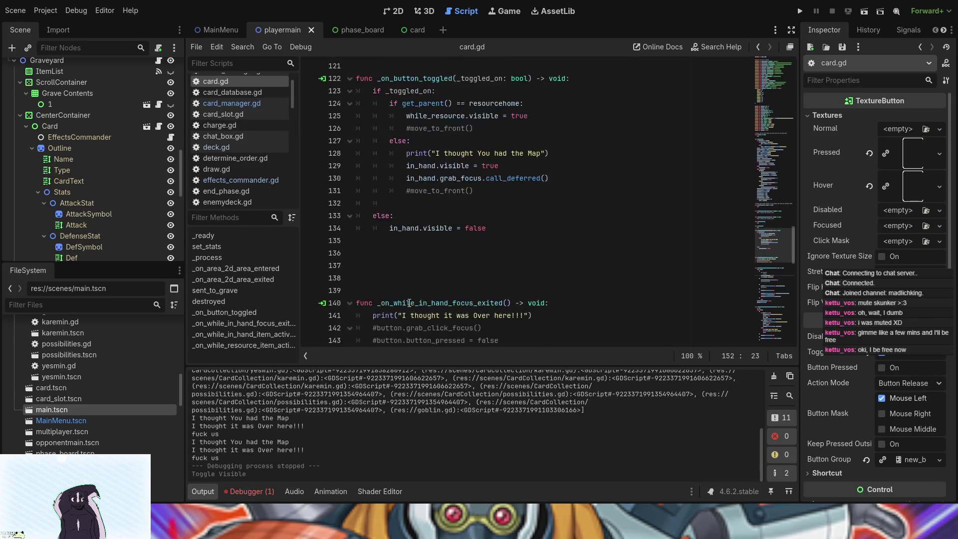
scroll(409, 305, down, 13)
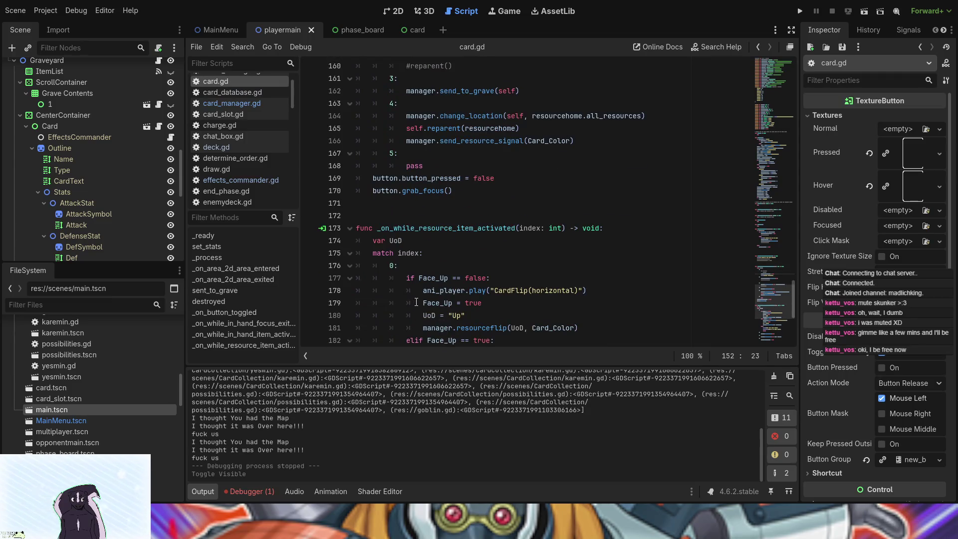
scroll(456, 295, down, 4)
scroll(89, 218, down, 3)
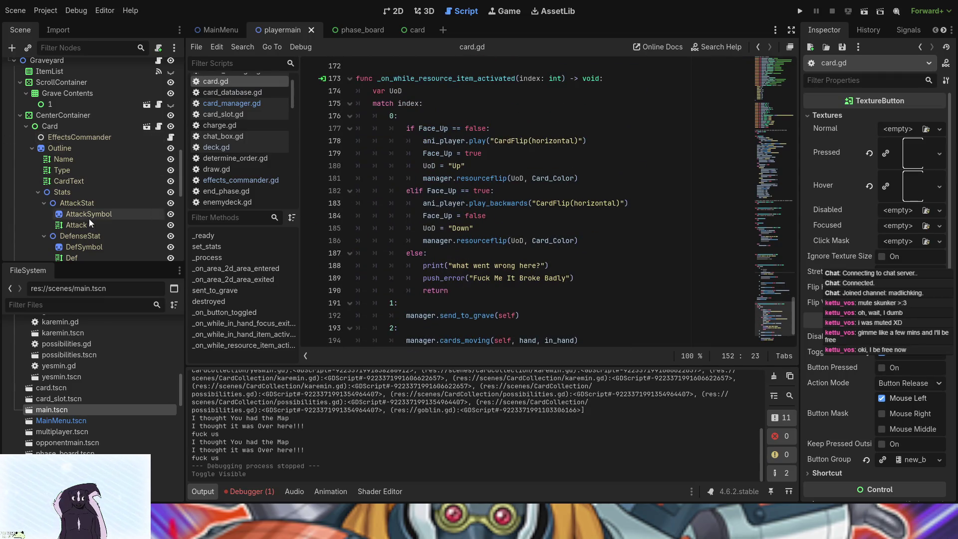
scroll(88, 219, up, 4)
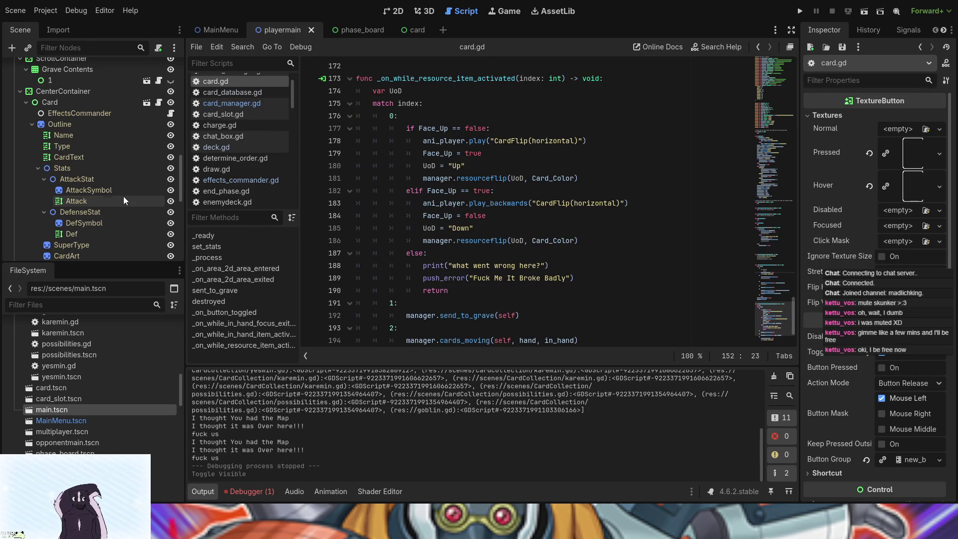
click(252, 493)
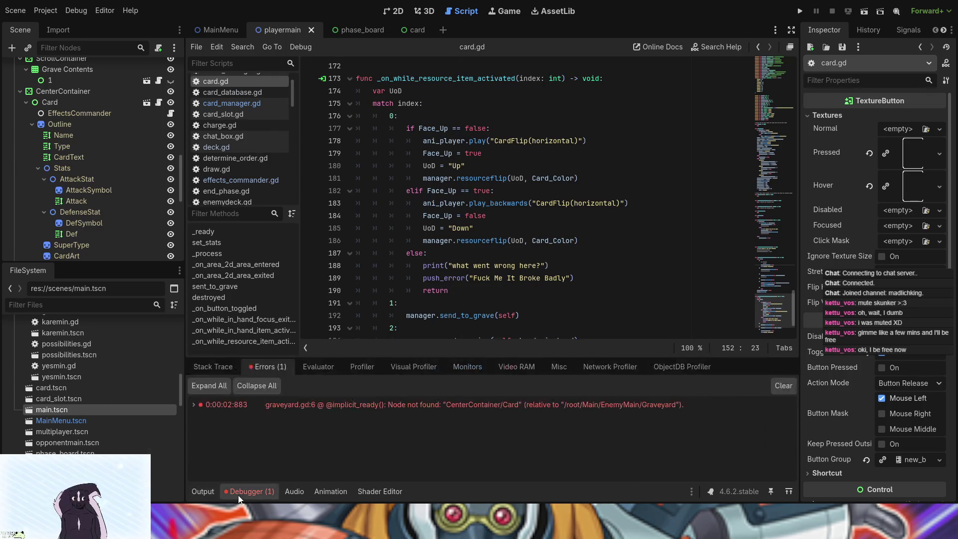
Step: Jump from the error to graveyard.gd line 6 and review the Preview declaration and surrounding code
double_click(367, 404)
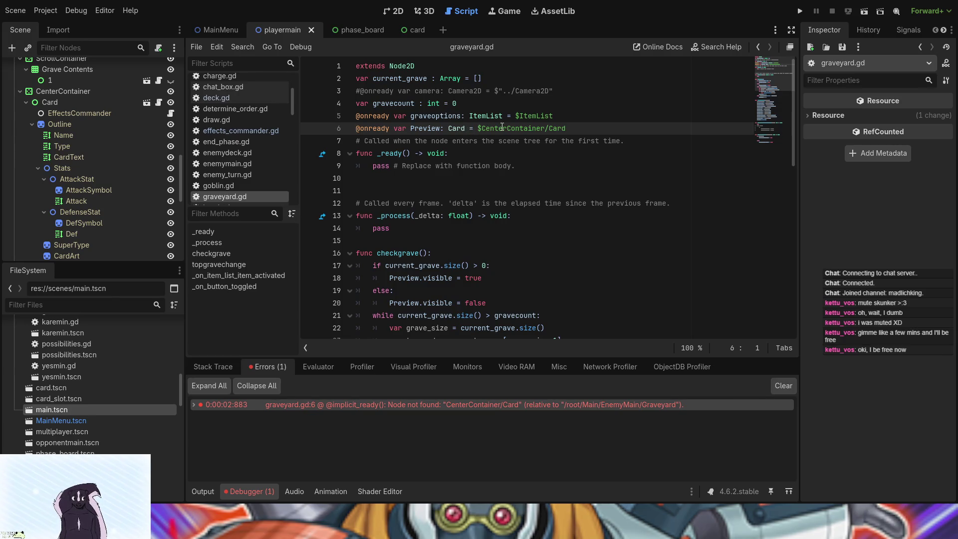
scroll(120, 149, down, 3)
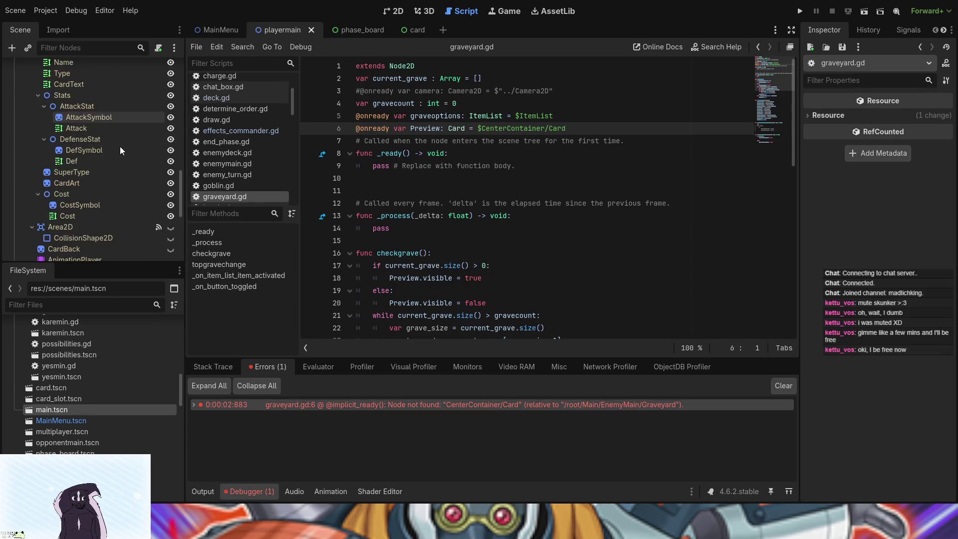
scroll(119, 146, up, 2)
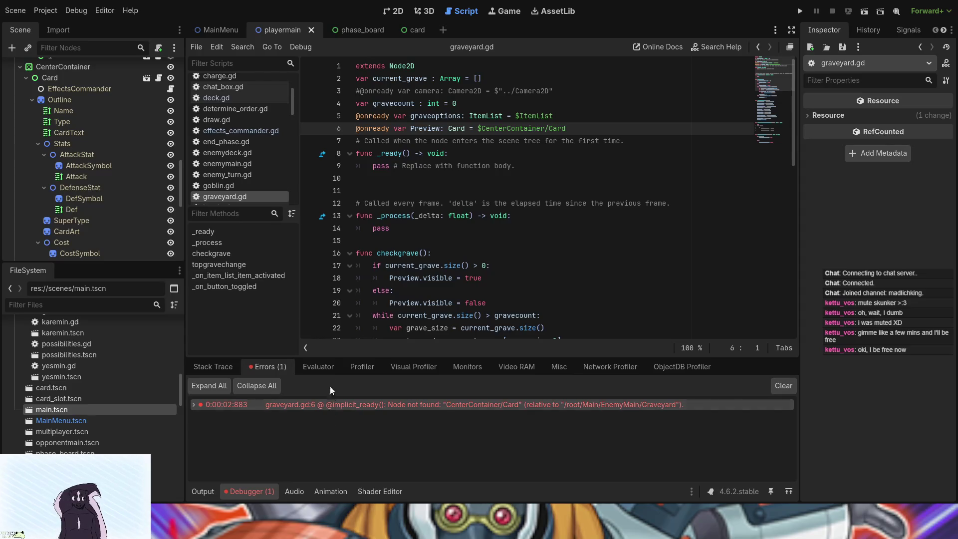
scroll(102, 123, up, 7)
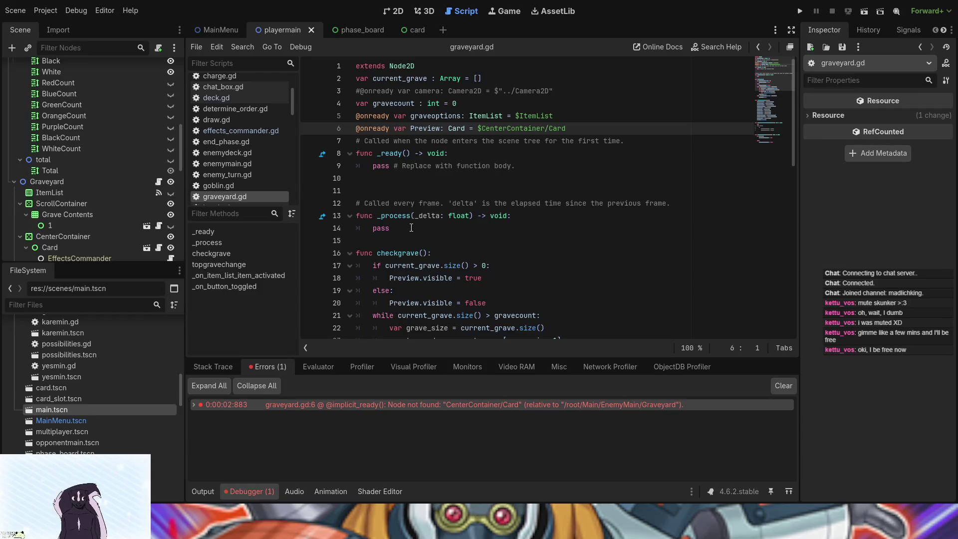
scroll(411, 228, down, 12)
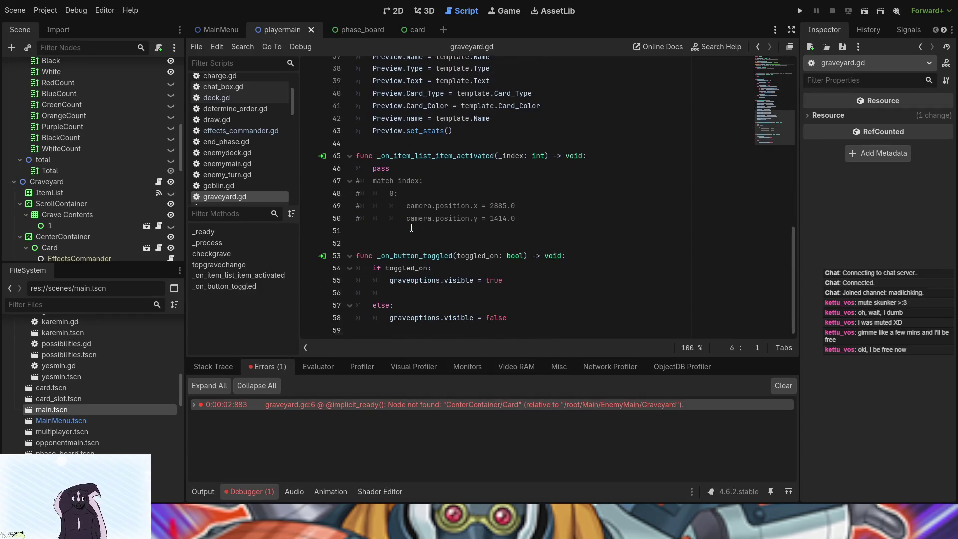
scroll(411, 228, up, 12)
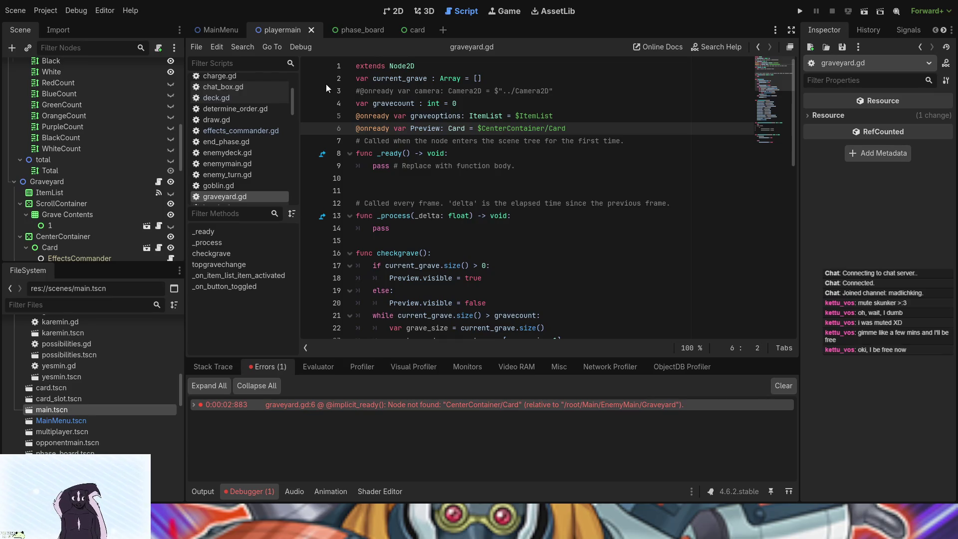
Step: Uncomment the camera variable on line 3 and delete the handler's pass placeholder
click(361, 90)
key(BackSpace)
scroll(364, 187, down, 12)
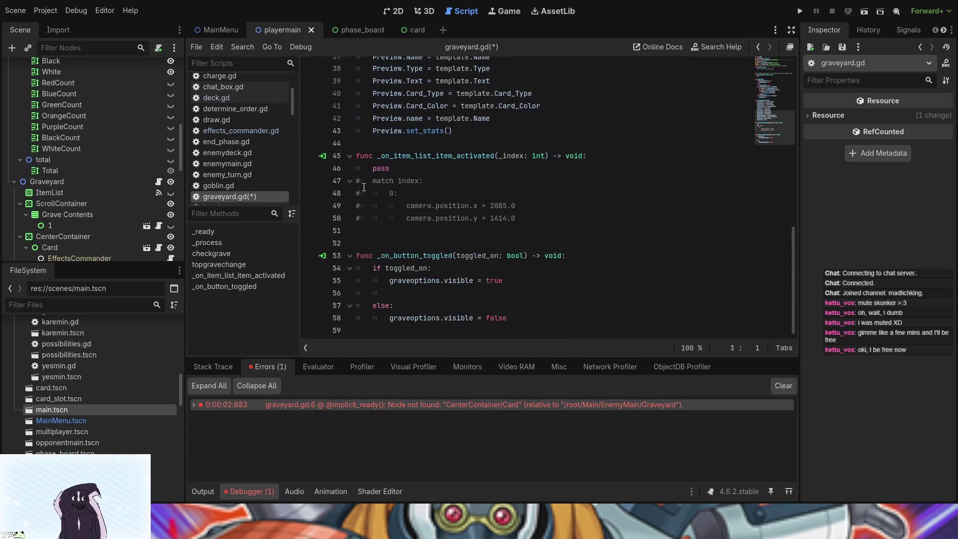
click(360, 180)
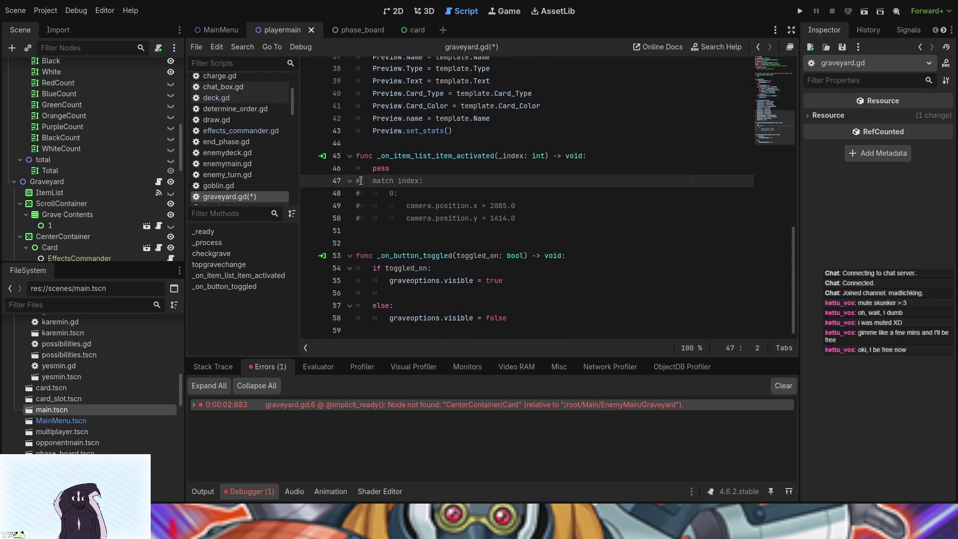
key(Up)
key(BackSpace)
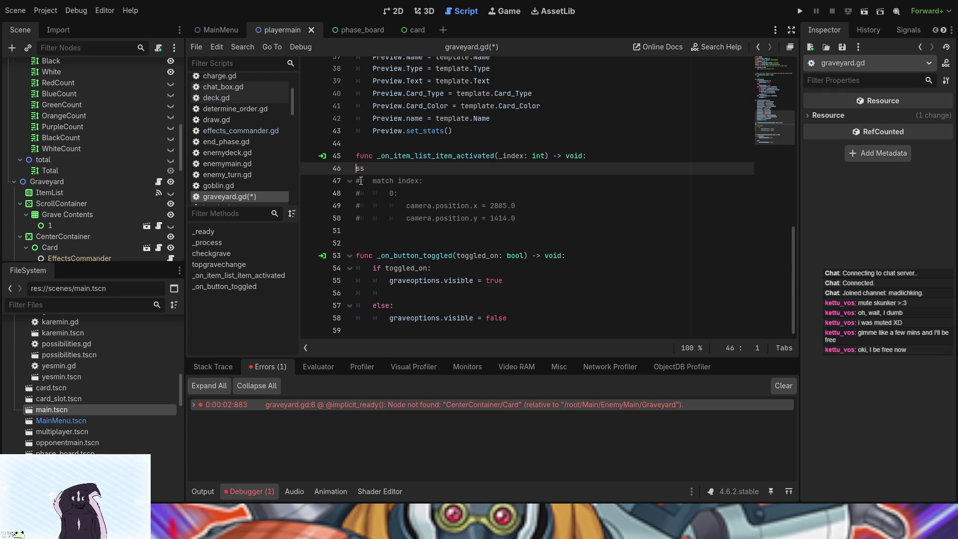
Step: Uncomment the match index block and its camera position lines, removing the leftover empty line
click(361, 180)
key(Delete)
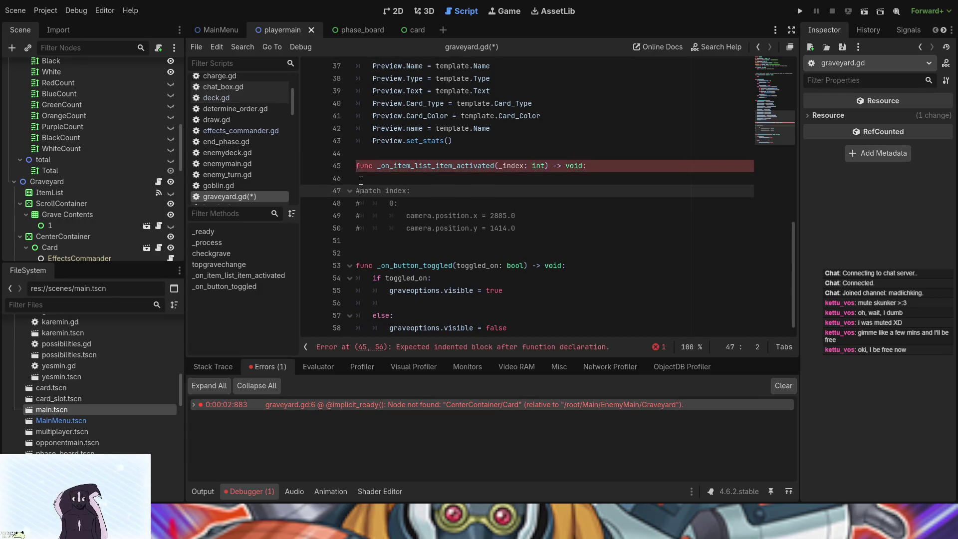
key(Down)
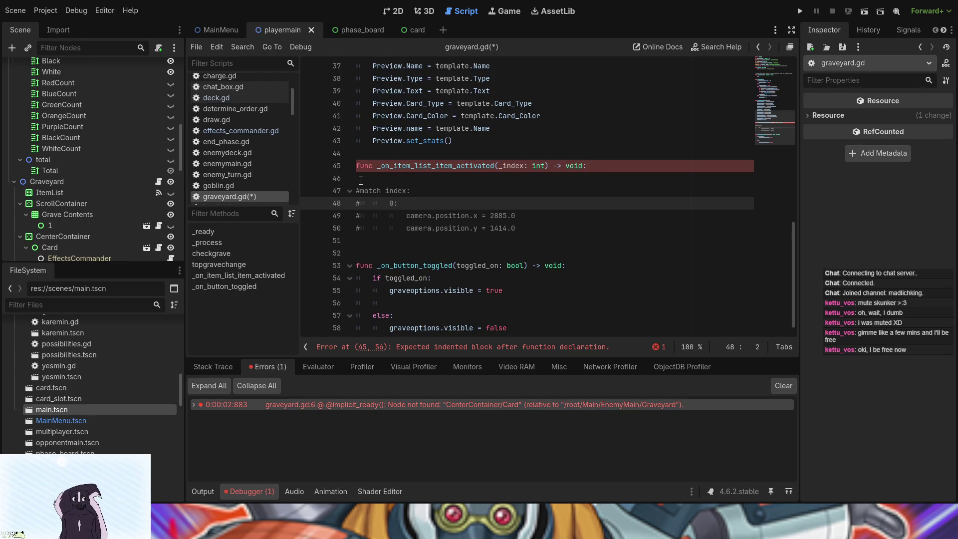
key(ctrl+z)
key(BackSpace)
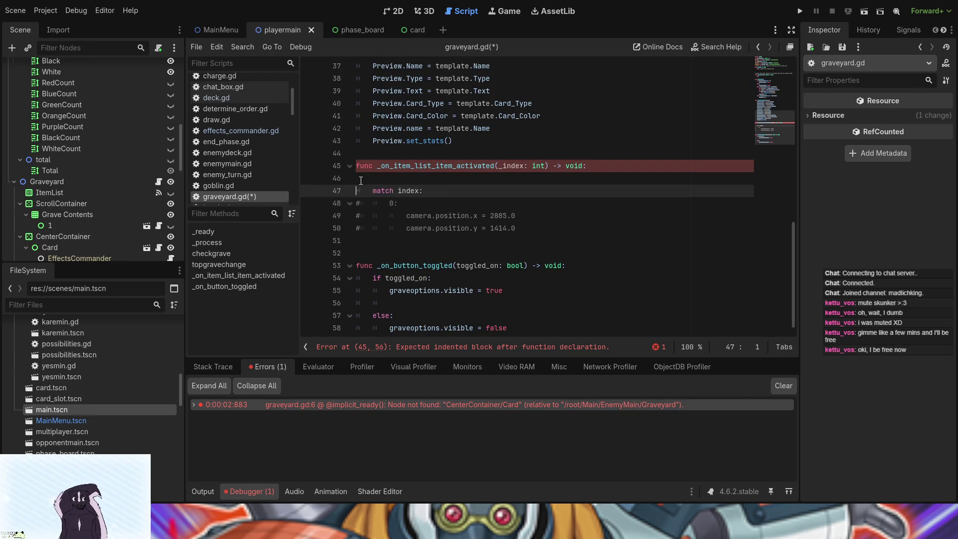
key(Down)
key(Delete)
key(Down)
key(Delete)
key(Down)
key(Delete)
click(361, 180)
key(BackSpace)
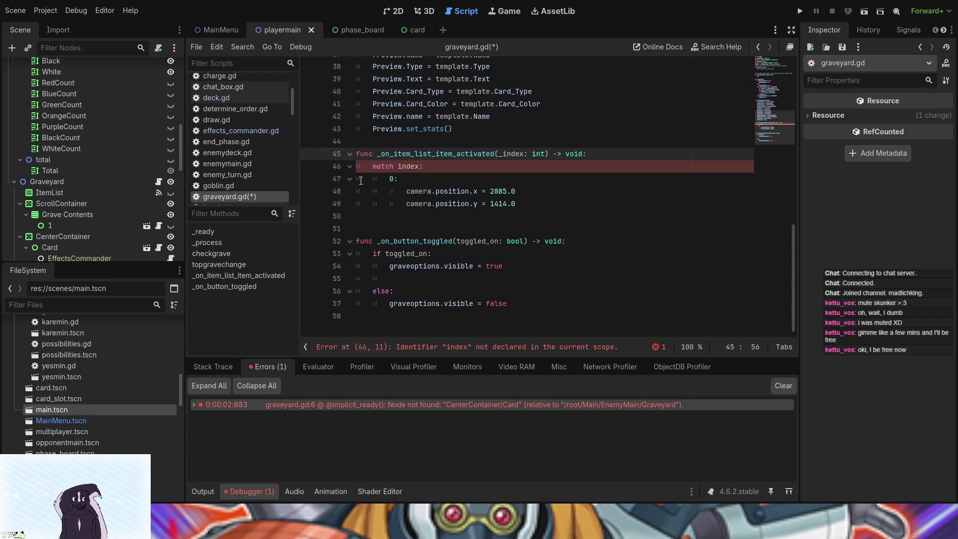
key(Down)
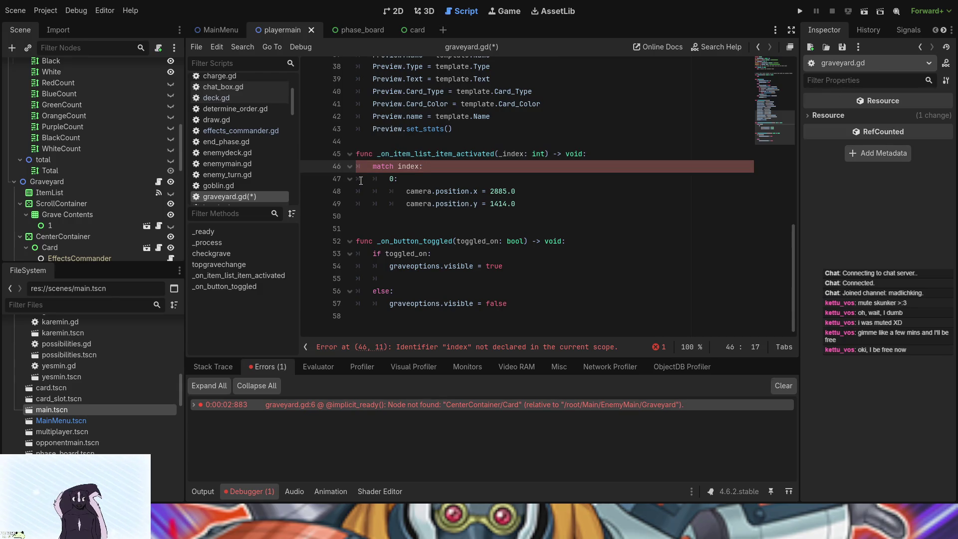
key(Down)
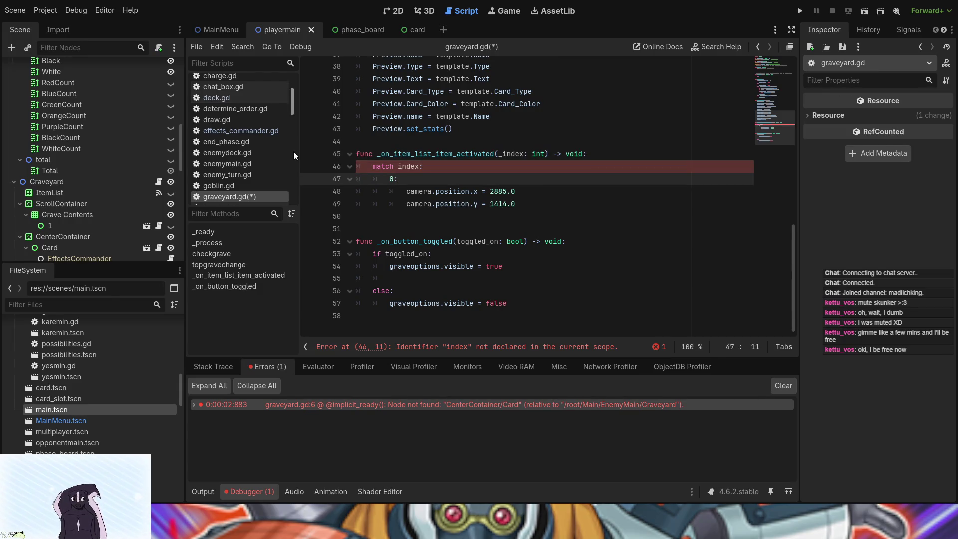
click(376, 170)
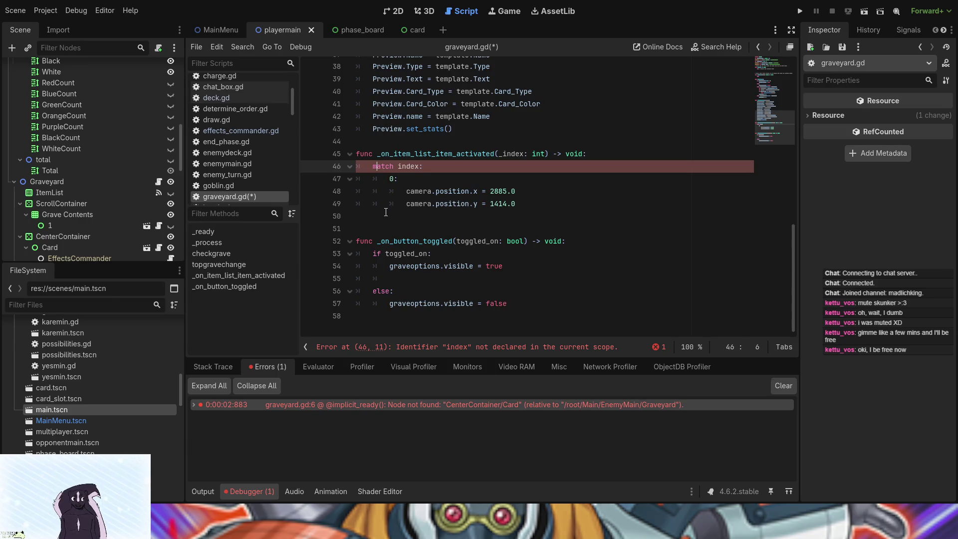
Step: Rename the item-list handler's _index parameter to index
click(505, 153)
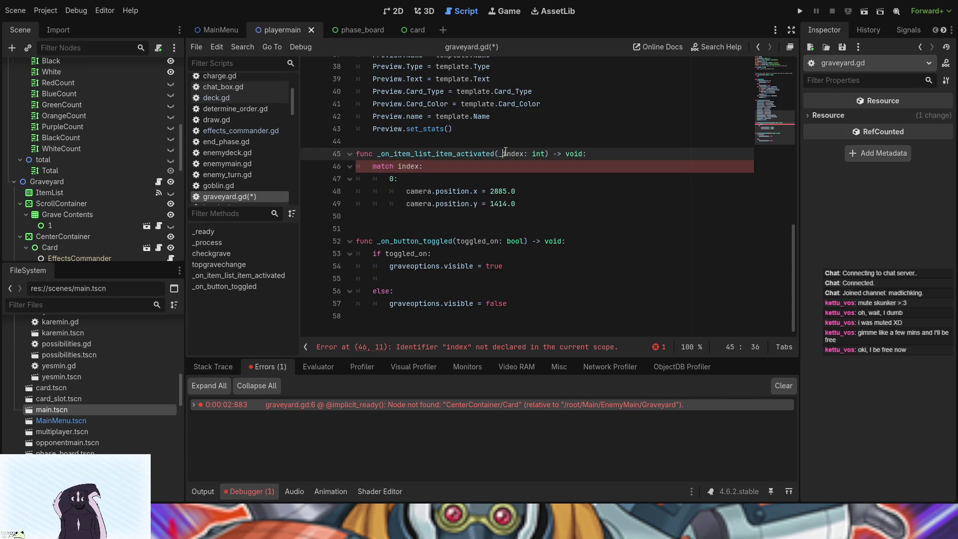
key(BackSpace)
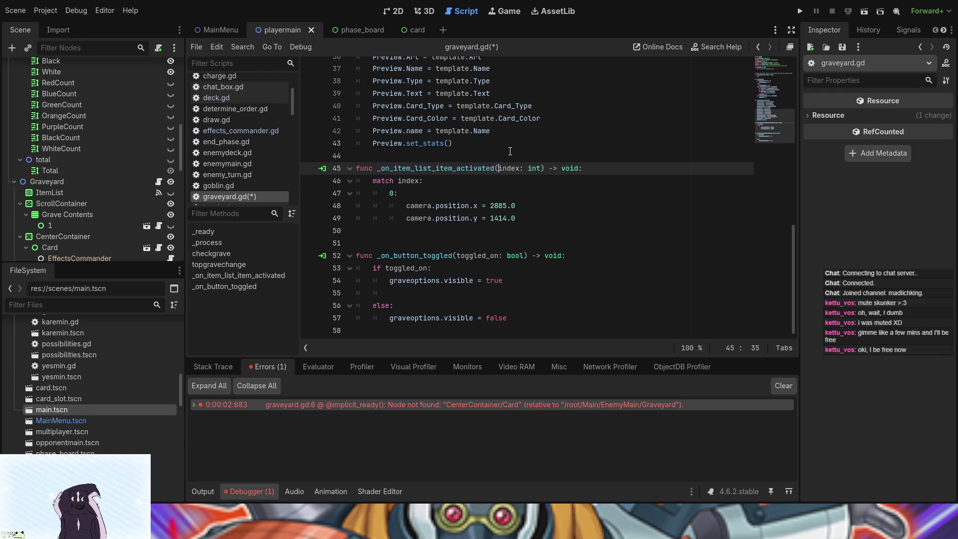
scroll(475, 221, up, 10)
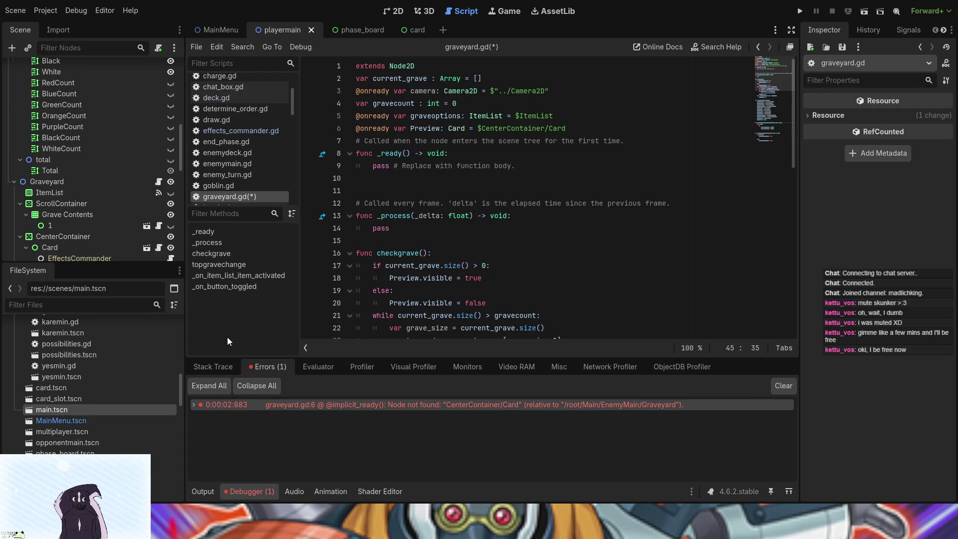
Step: Move the preview card's Outline sprite about 8 px left in the 2D view
click(391, 12)
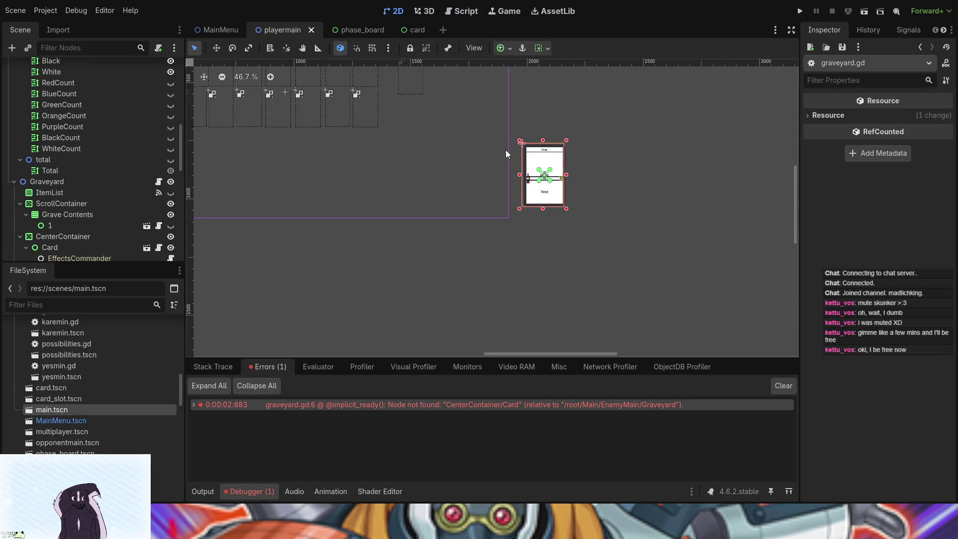
scroll(520, 121, up, 5)
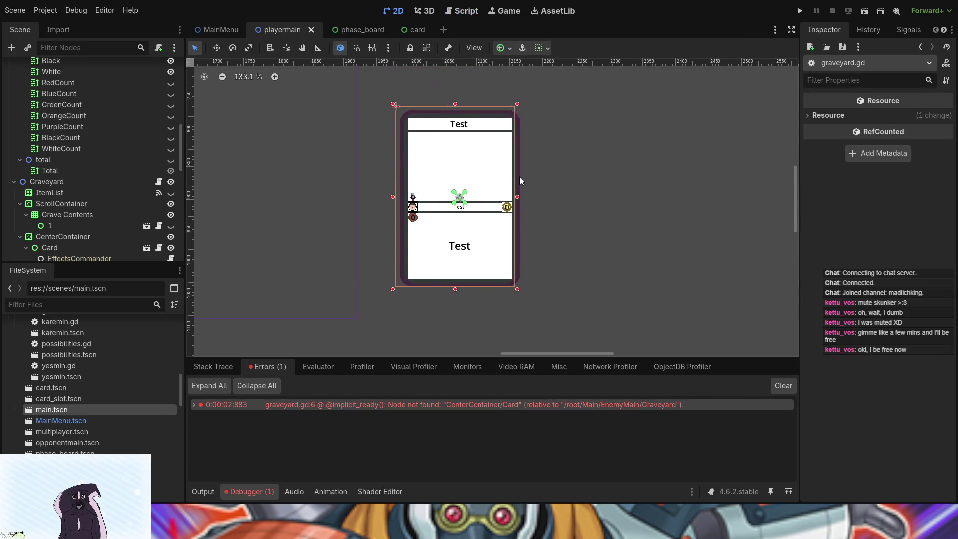
click(516, 176)
drag(517, 175, 512, 175)
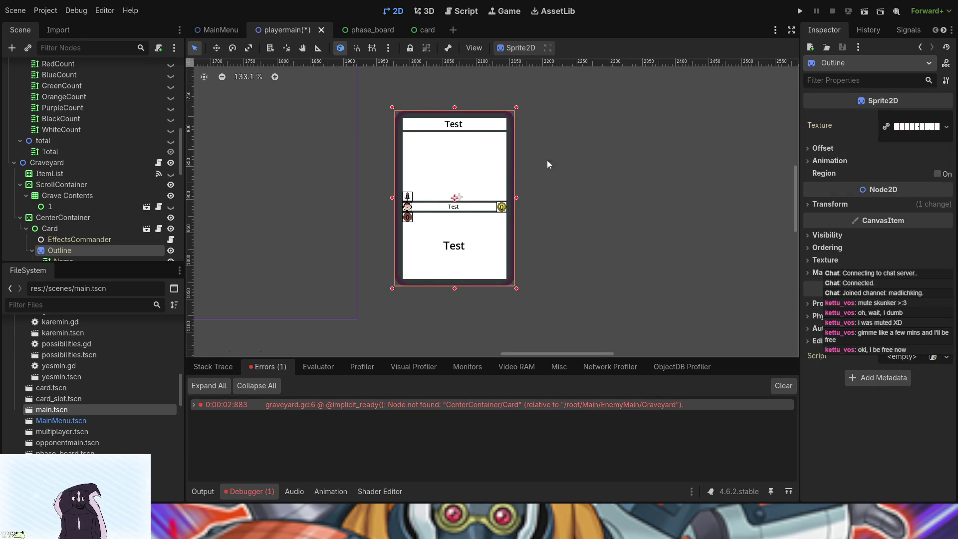
click(523, 167)
Step: Select the card's Button node and toggle the preview Card's visibility off and back on
scroll(479, 176, down, 3)
click(479, 176)
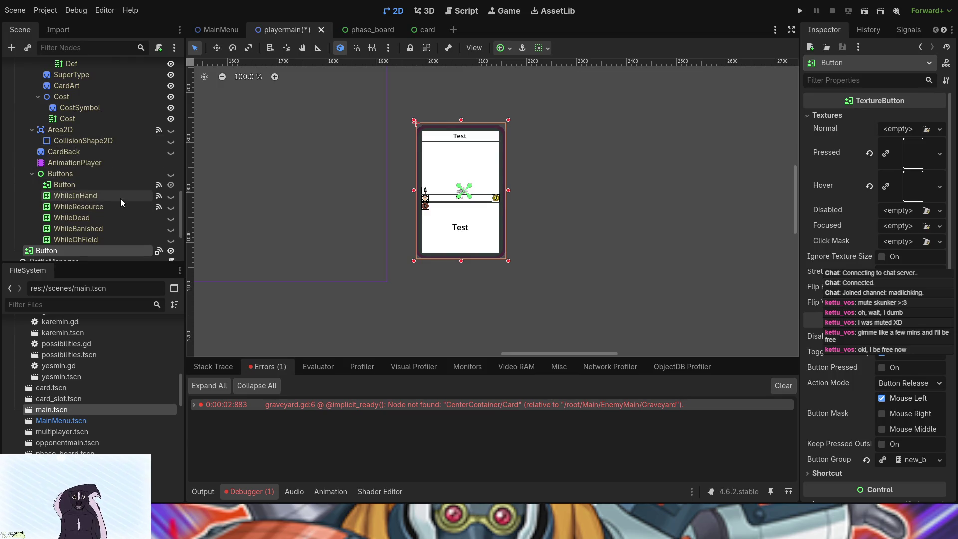
scroll(121, 198, down, 4)
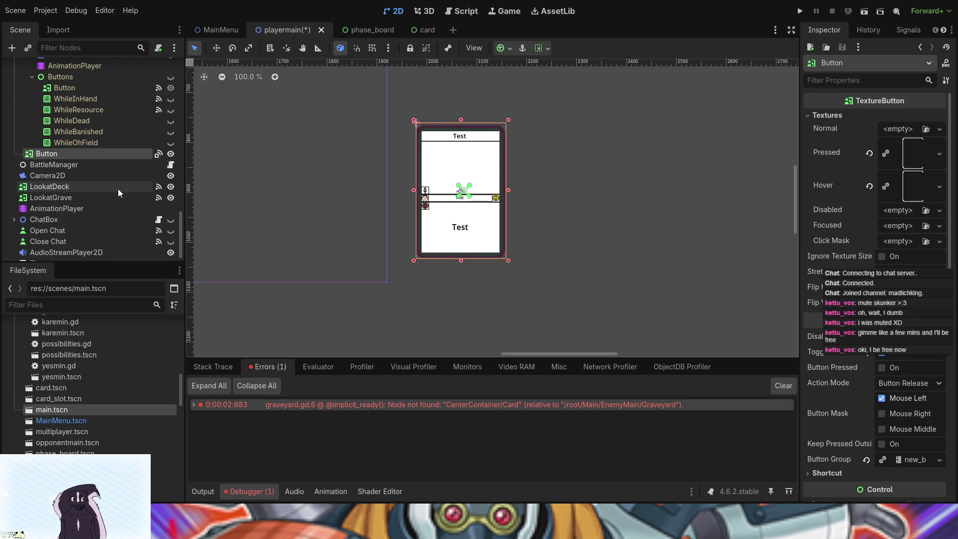
scroll(118, 187, down, 15)
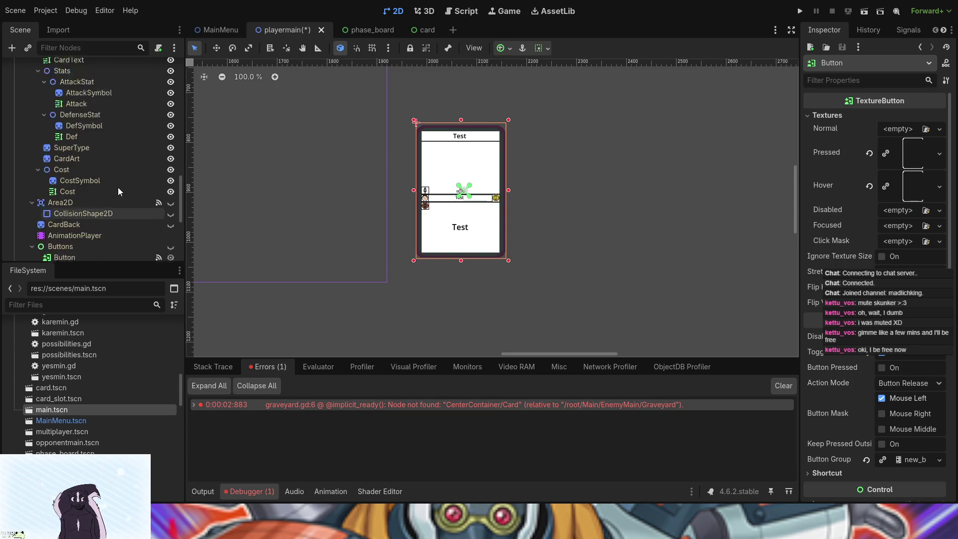
scroll(118, 187, up, 1)
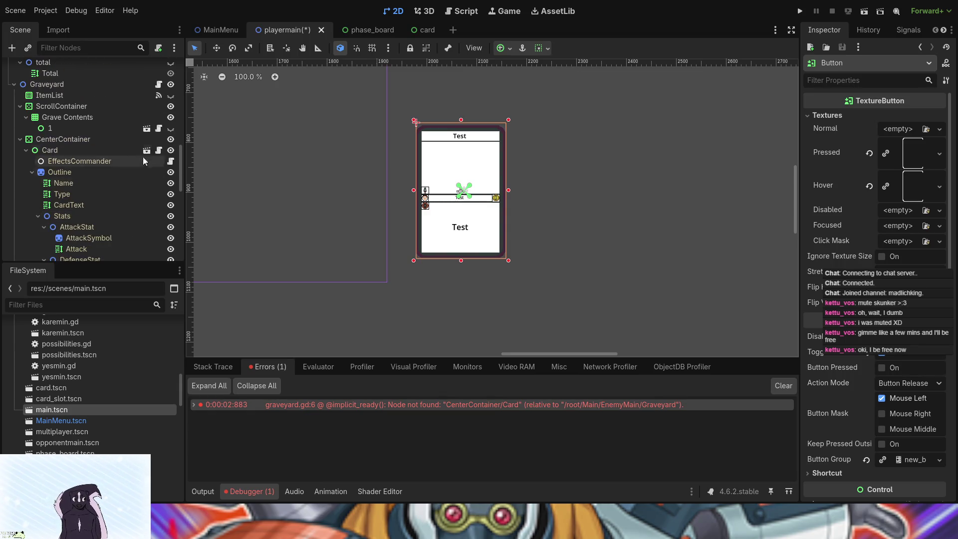
click(170, 150)
click(170, 151)
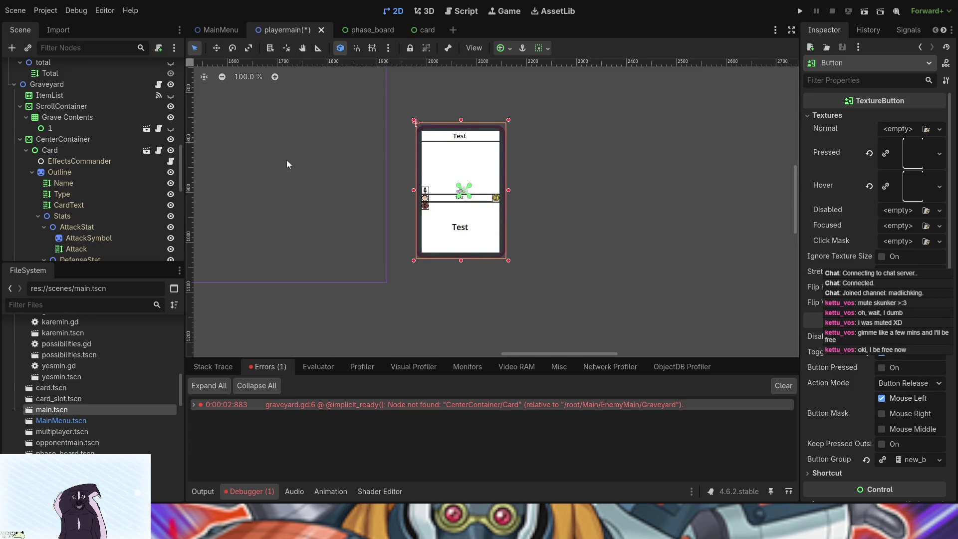
scroll(81, 211, down, 5)
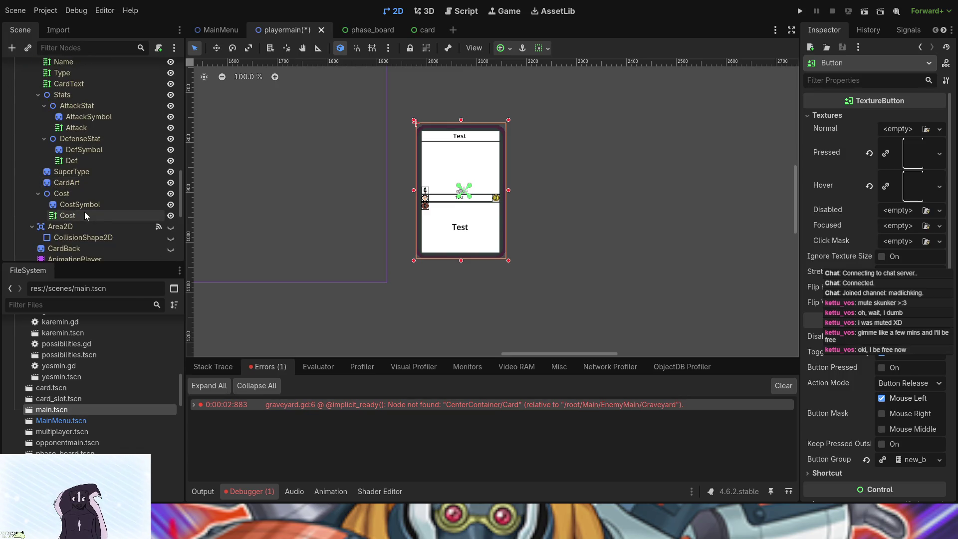
scroll(103, 222, down, 2)
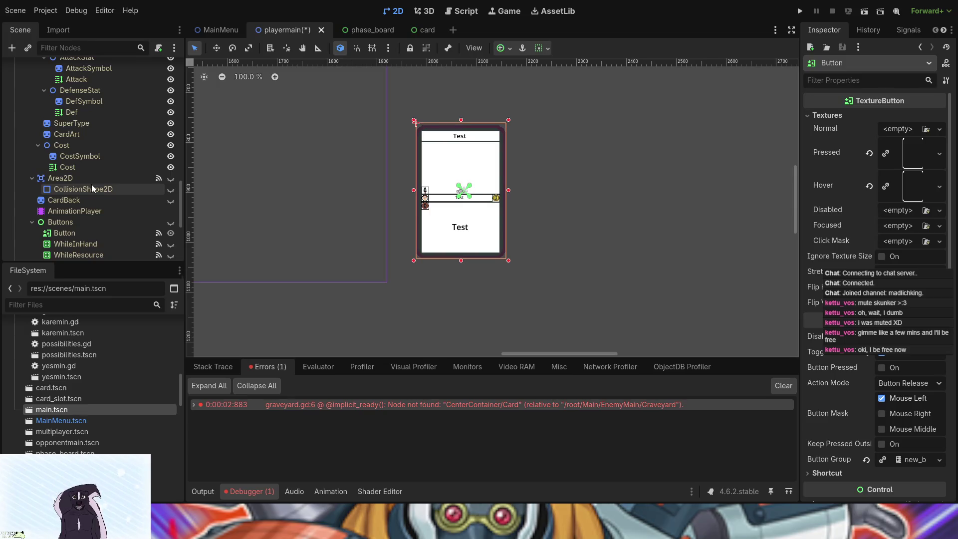
scroll(96, 184, up, 5)
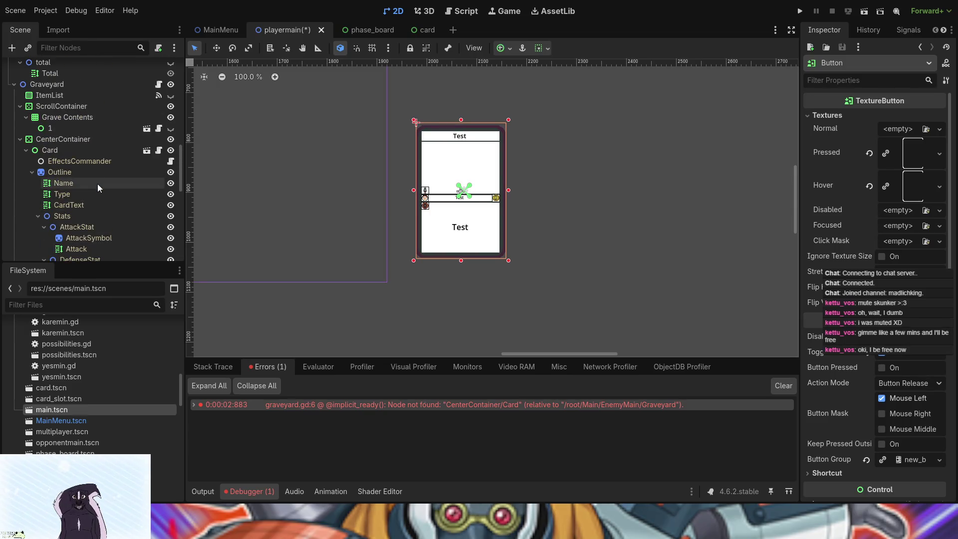
scroll(100, 160, up, 4)
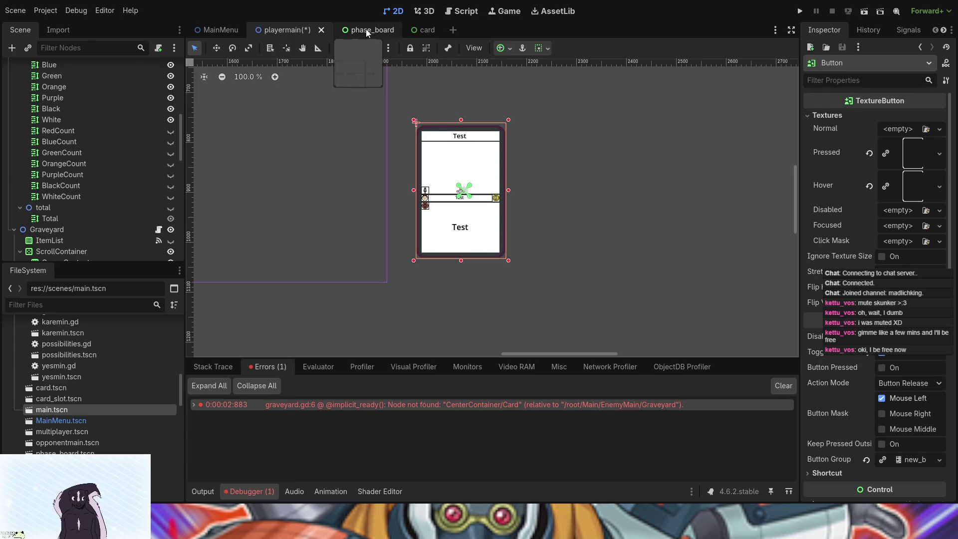
click(462, 11)
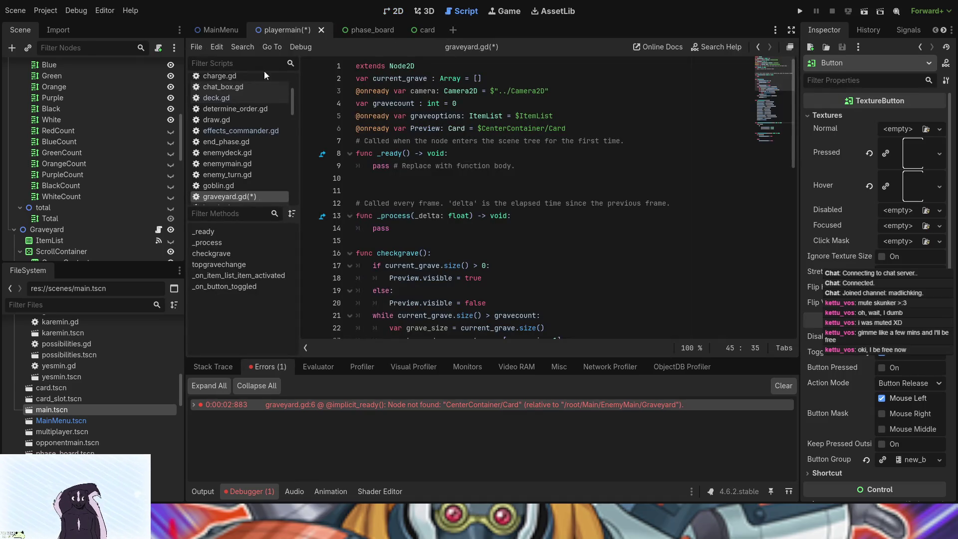
Step: Open card.gd from the script list, look it over, and run the game with F5
scroll(262, 80, up, 2)
click(241, 81)
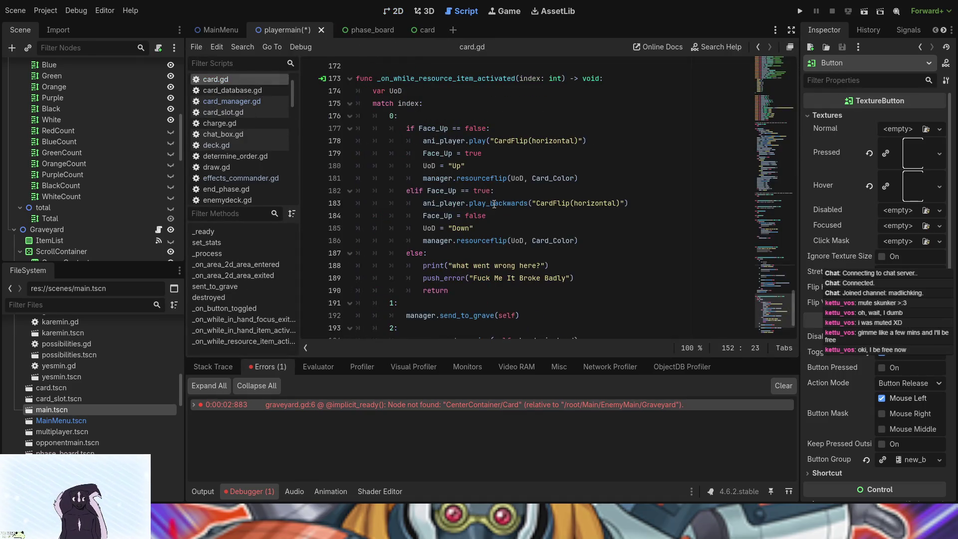
scroll(581, 206, down, 2)
scroll(582, 206, up, 12)
scroll(581, 206, up, 13)
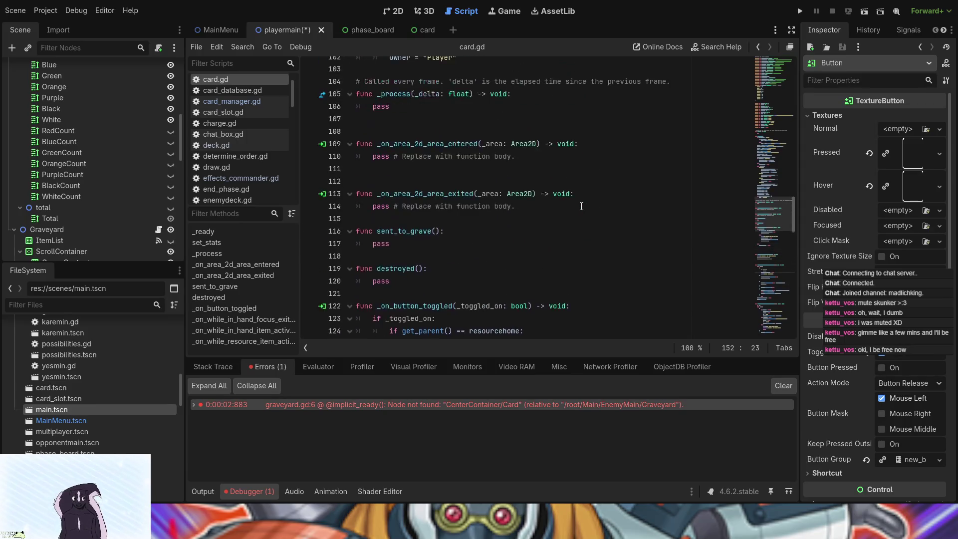
scroll(581, 207, up, 7)
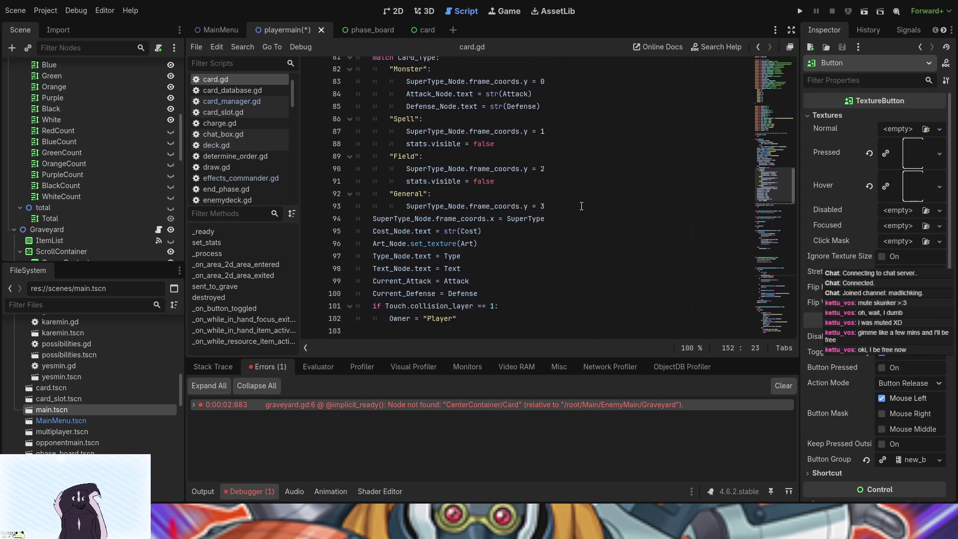
key(F5)
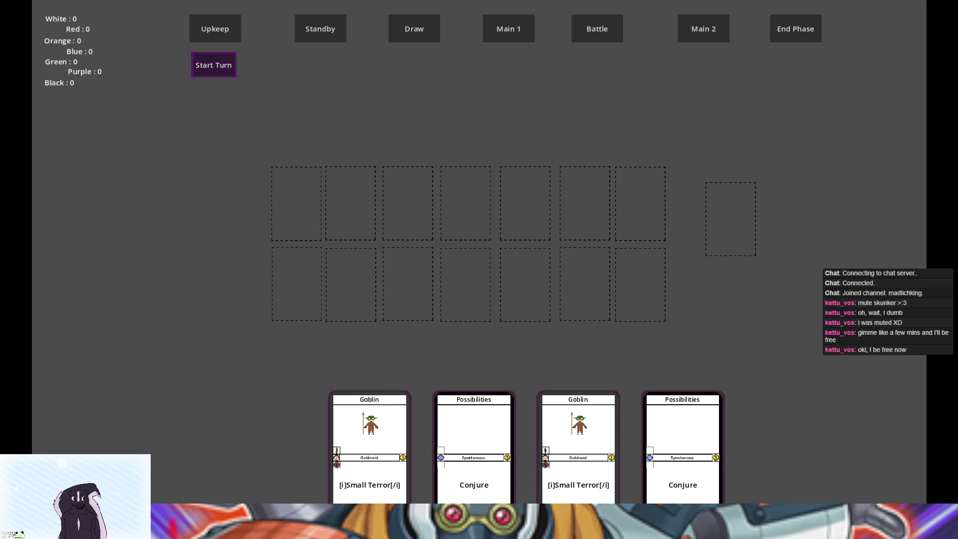
Step: In the running game, send a Goblin from the hand to the graveyard, then close the game
key(alt+Tab)
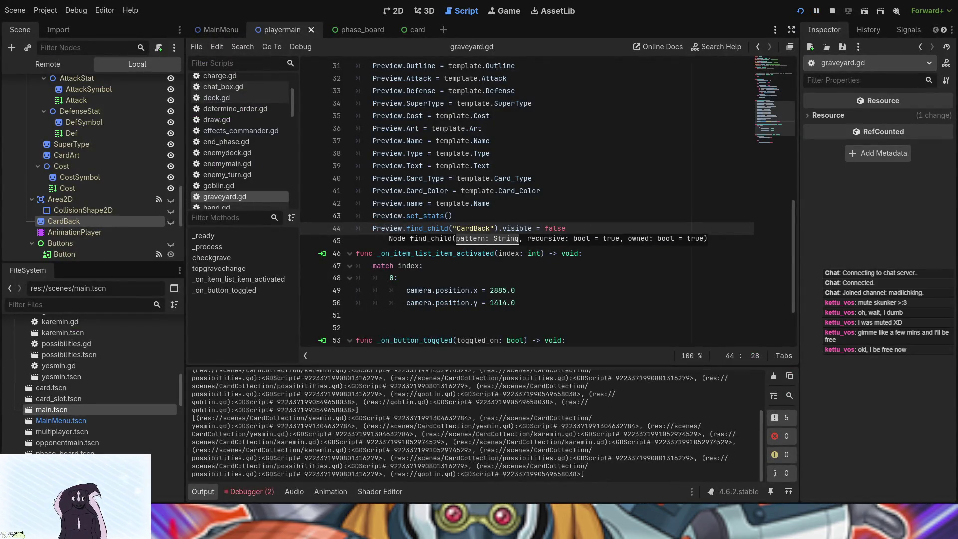
key(alt+Tab)
double_click(276, 433)
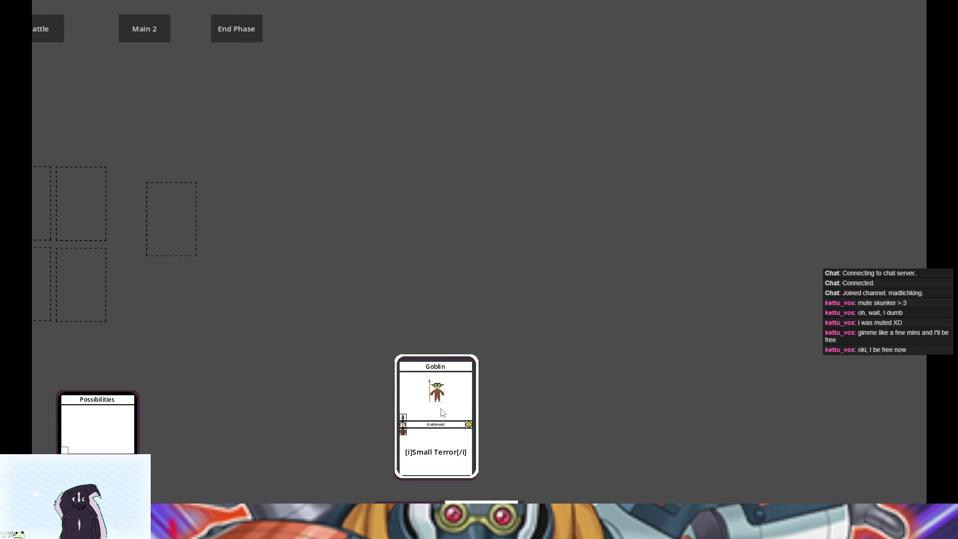
click(439, 459)
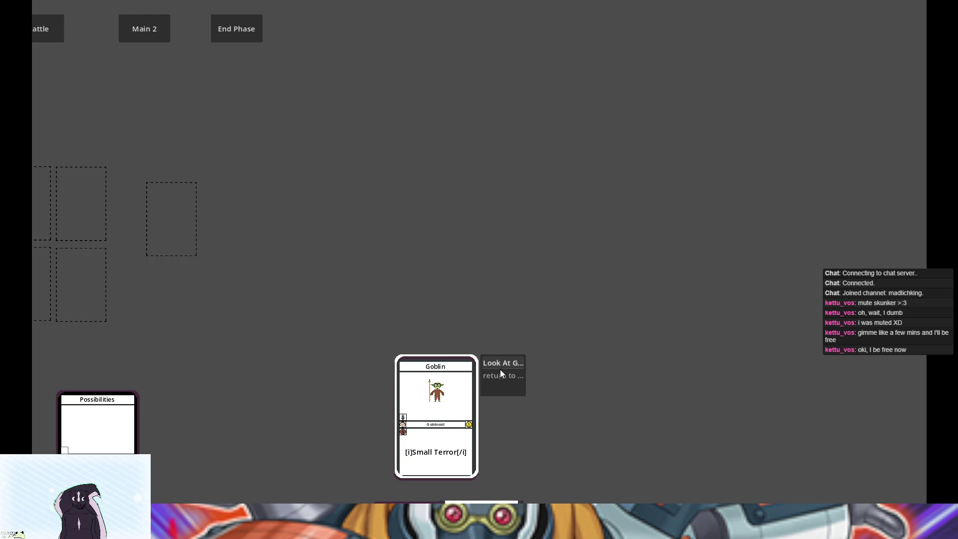
double_click(504, 363)
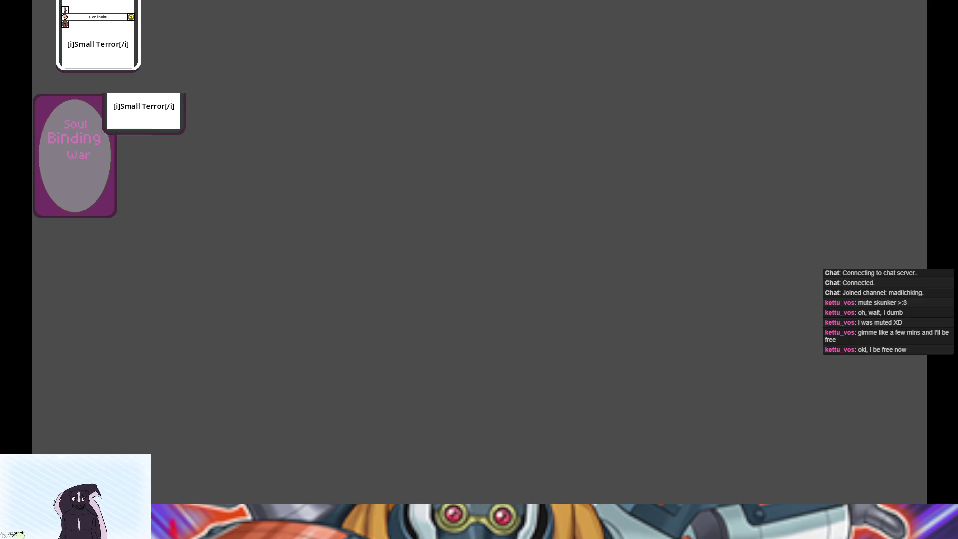
key(alt+F4)
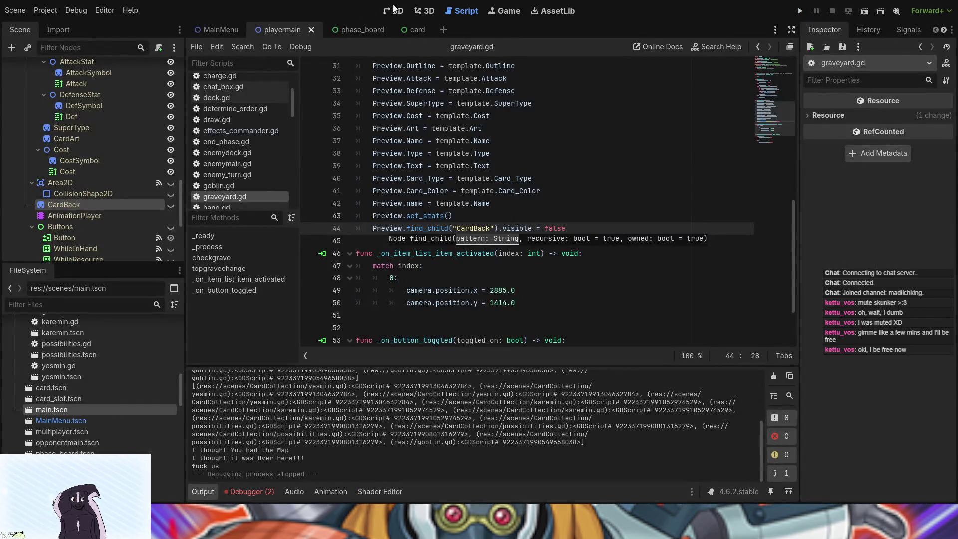
click(397, 10)
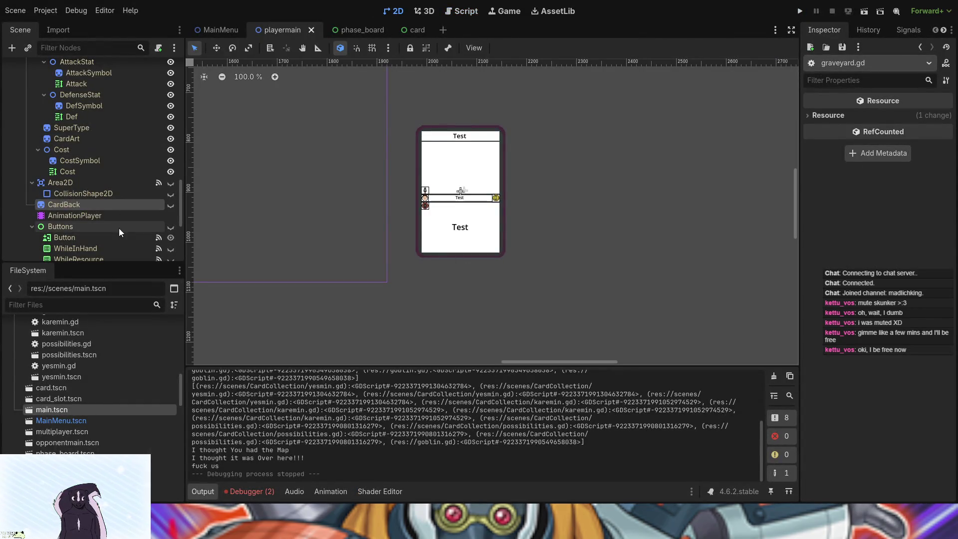
click(225, 30)
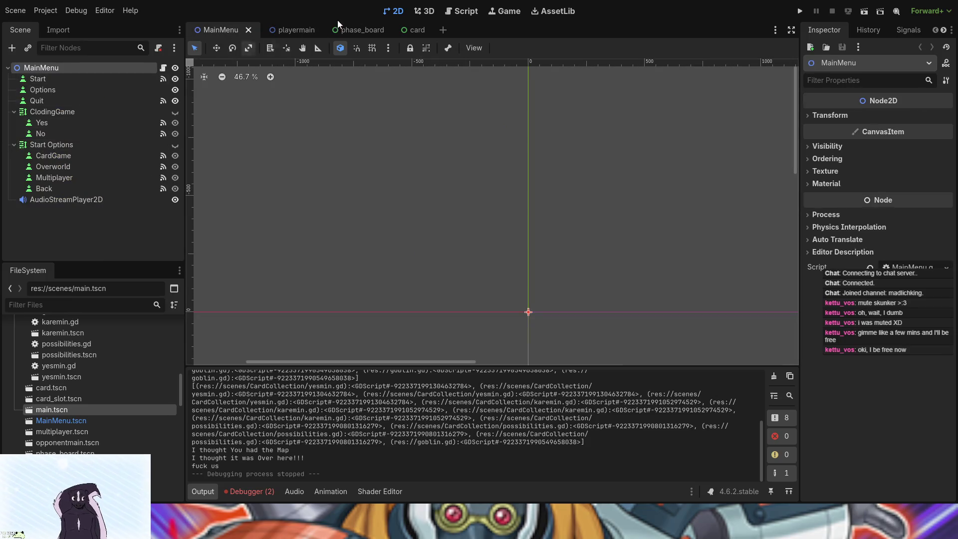
click(290, 30)
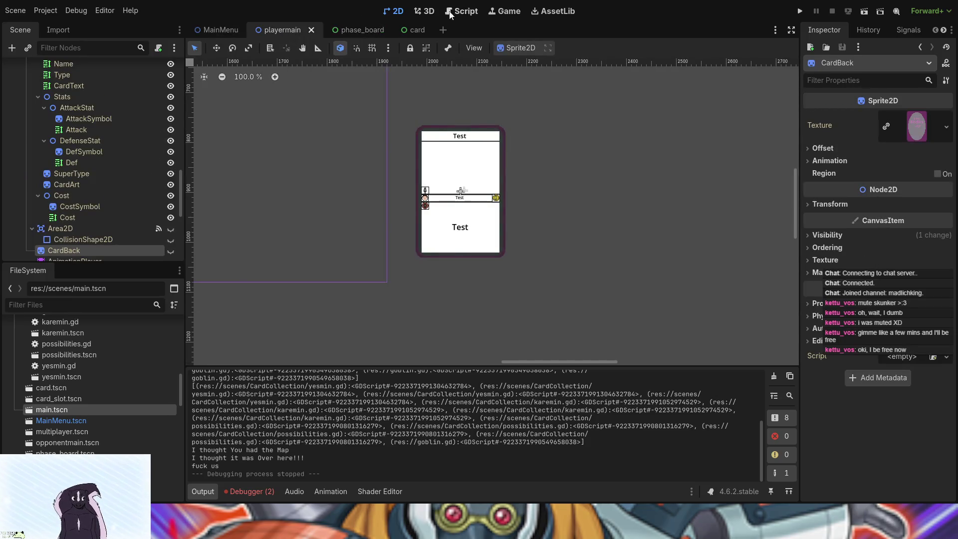
click(454, 14)
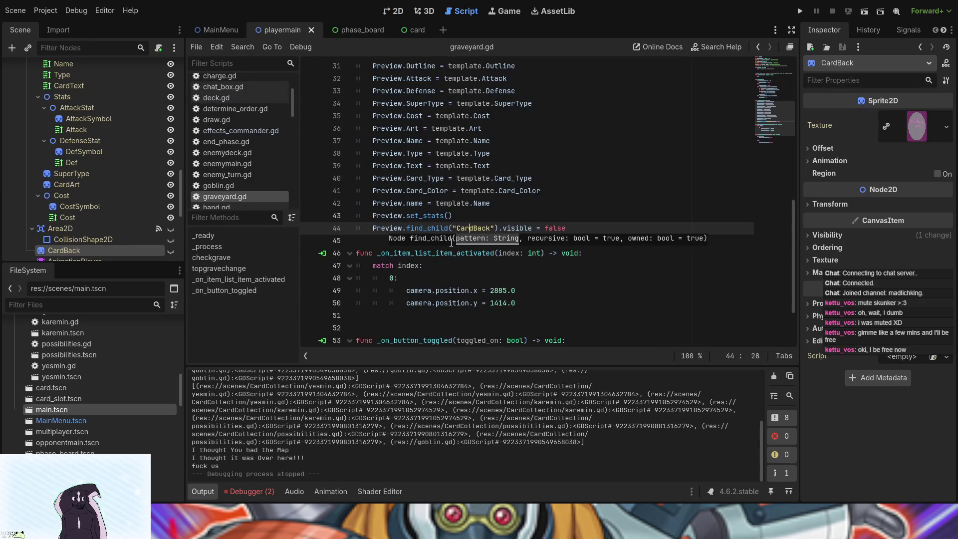
scroll(411, 244, up, 8)
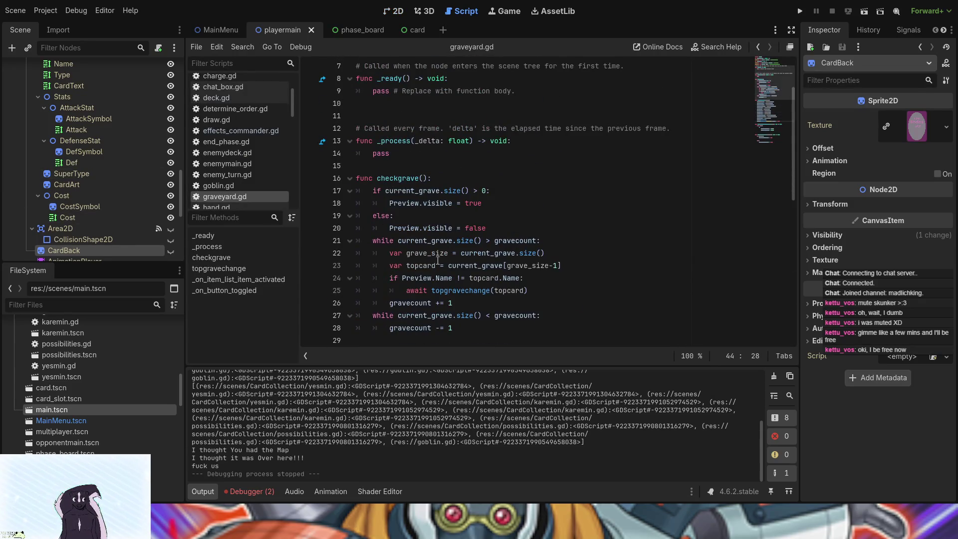
scroll(492, 238, up, 2)
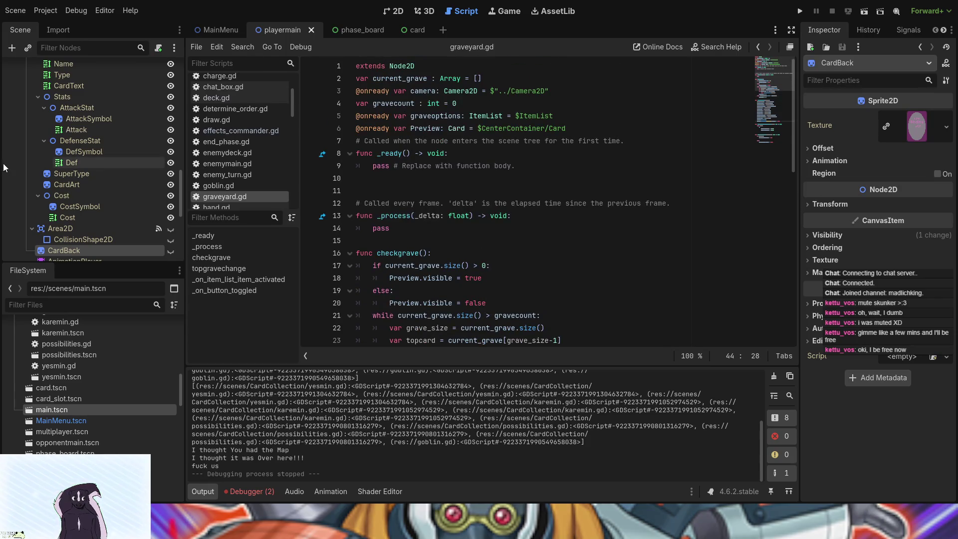
click(379, 34)
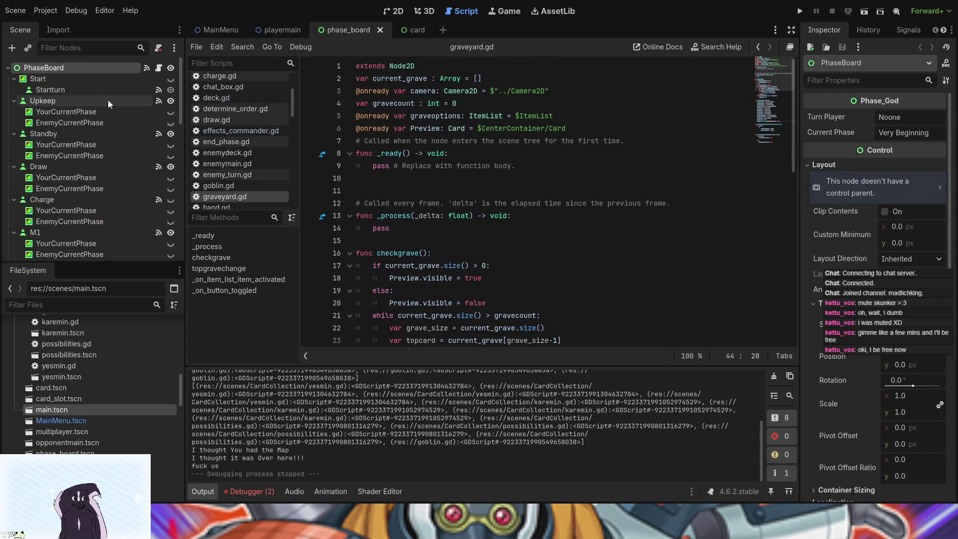
click(290, 30)
scroll(111, 220, down, 5)
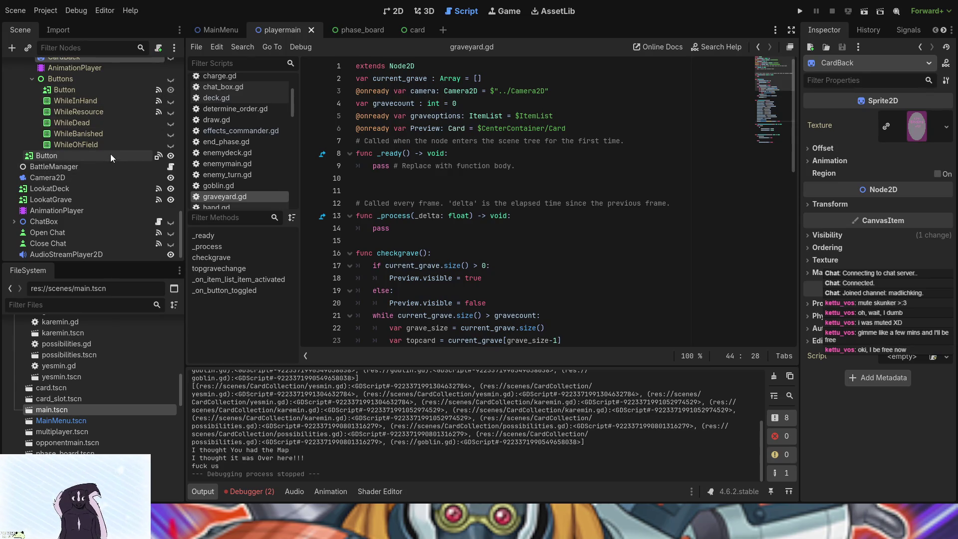
scroll(110, 156, up, 4)
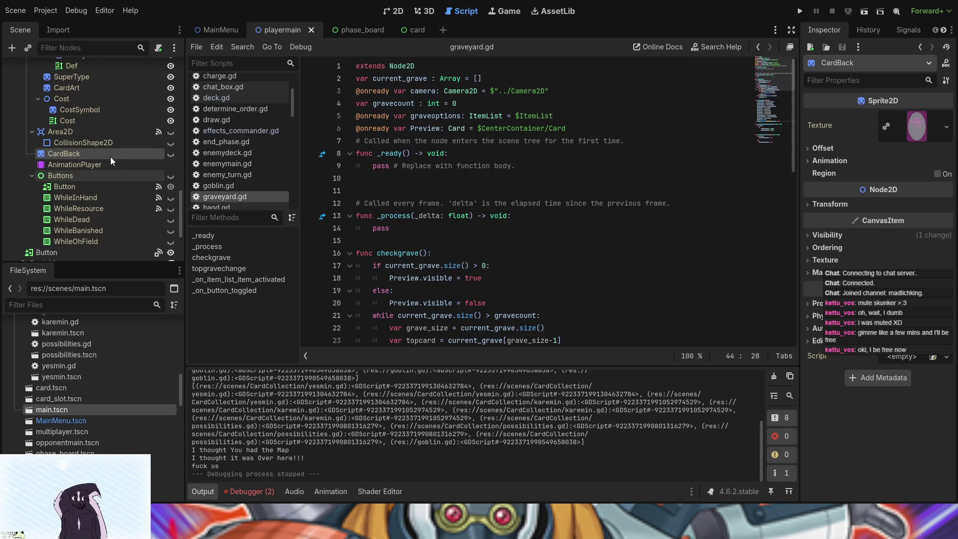
scroll(109, 156, up, 10)
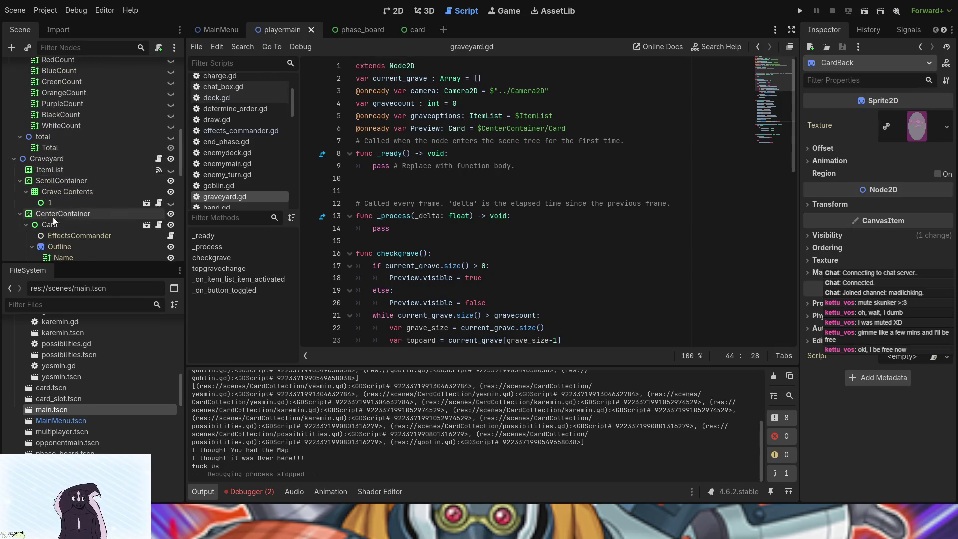
click(26, 224)
scroll(52, 223, down, 4)
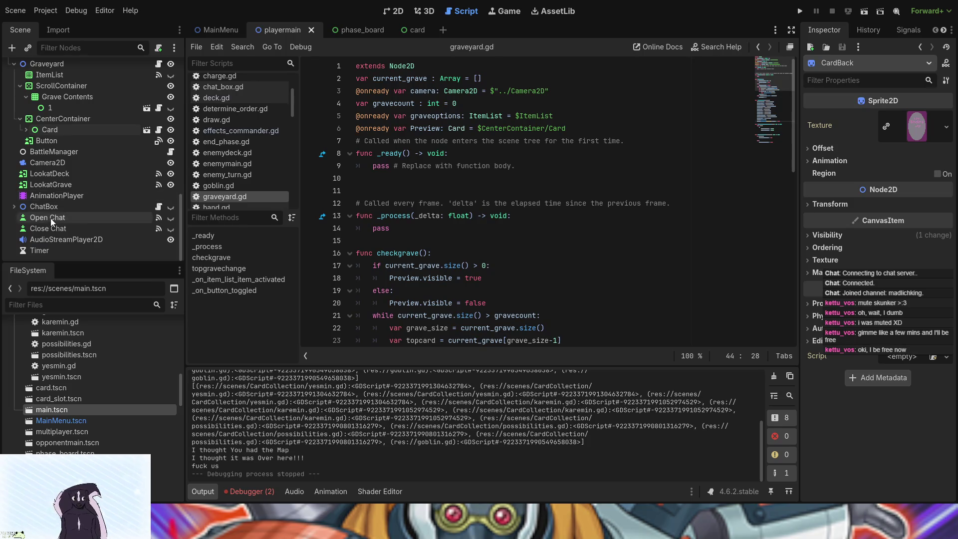
scroll(52, 222, down, 10)
scroll(52, 223, up, 4)
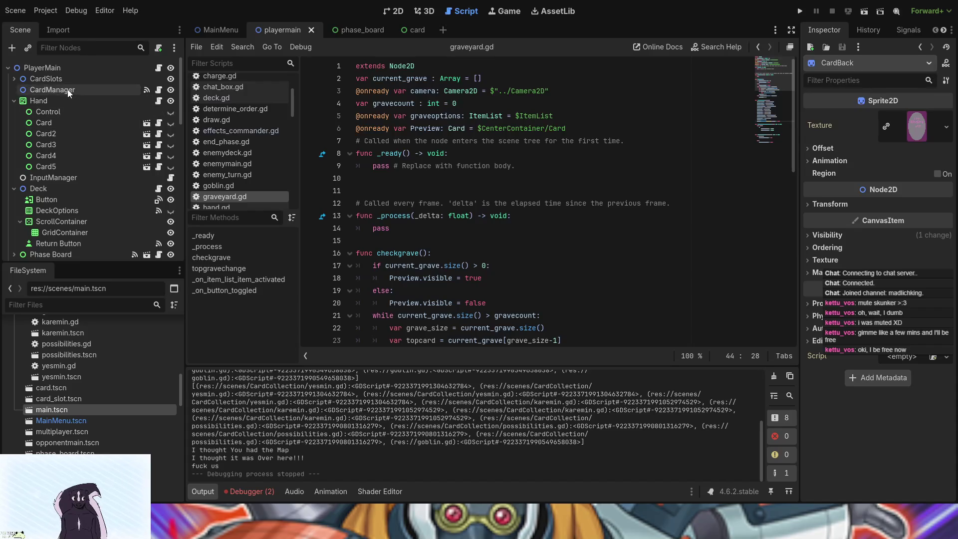
click(59, 79)
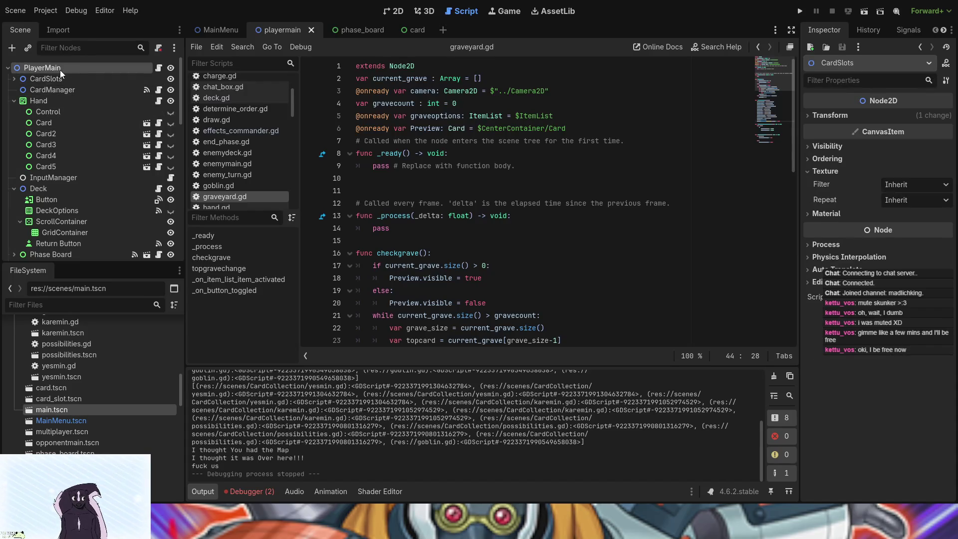
click(60, 70)
scroll(65, 196, down, 3)
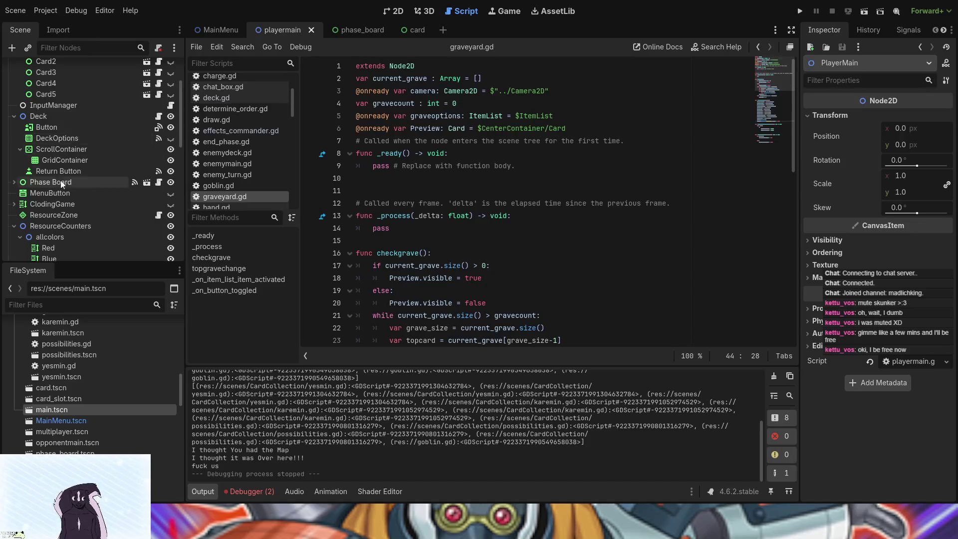
scroll(62, 183, down, 10)
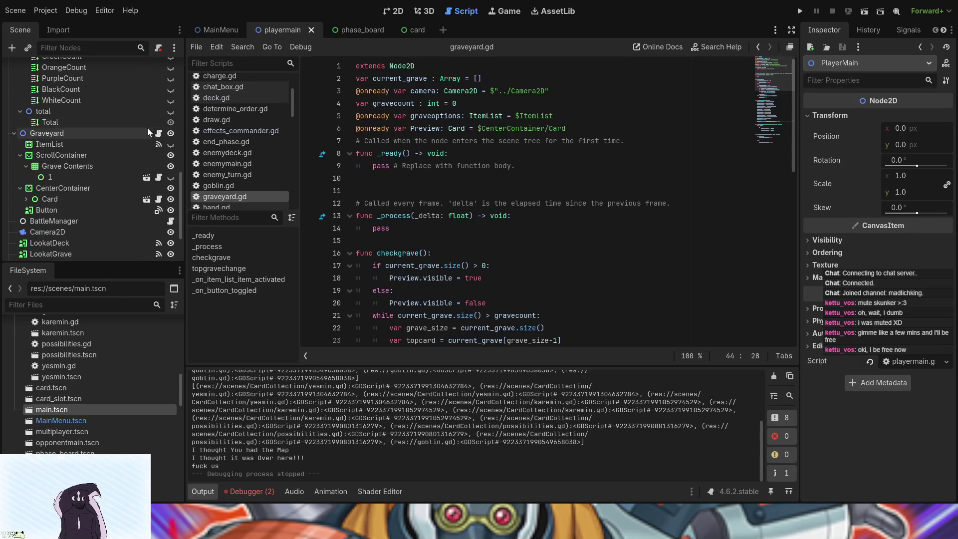
click(149, 129)
scroll(133, 132, up, 5)
scroll(130, 132, up, 5)
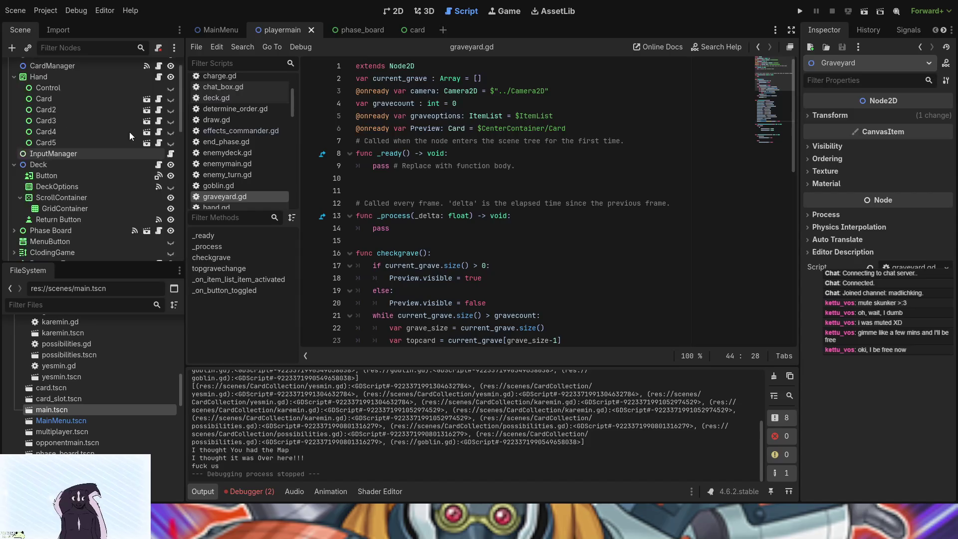
click(158, 95)
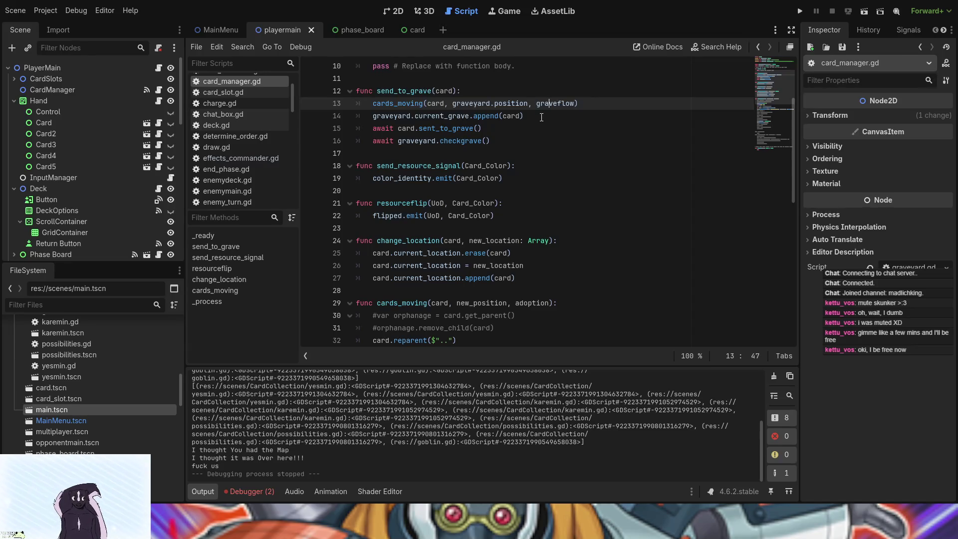
Step: Add 'card.position = Vector2(0,0)' on a new line after line 15 of send_to_grave
click(504, 129)
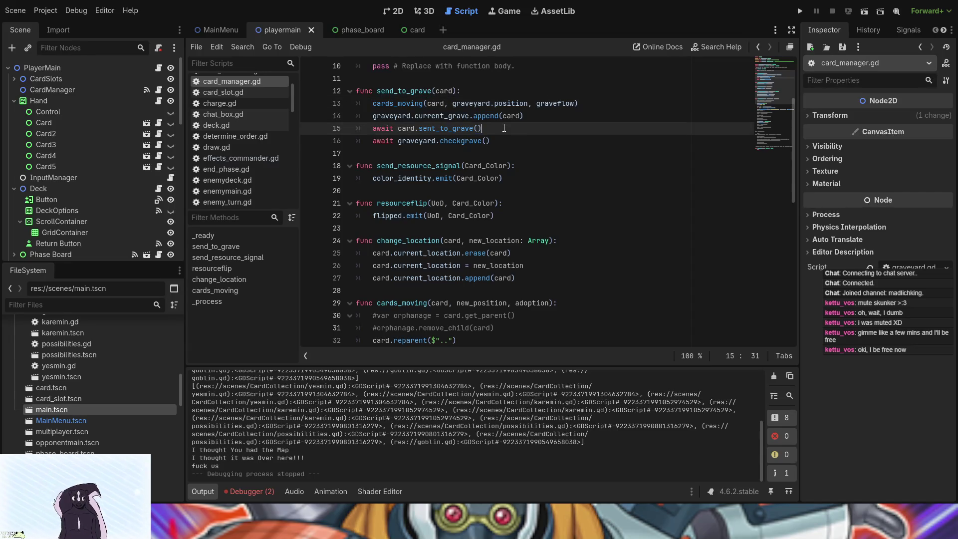
key(Return)
text(card)
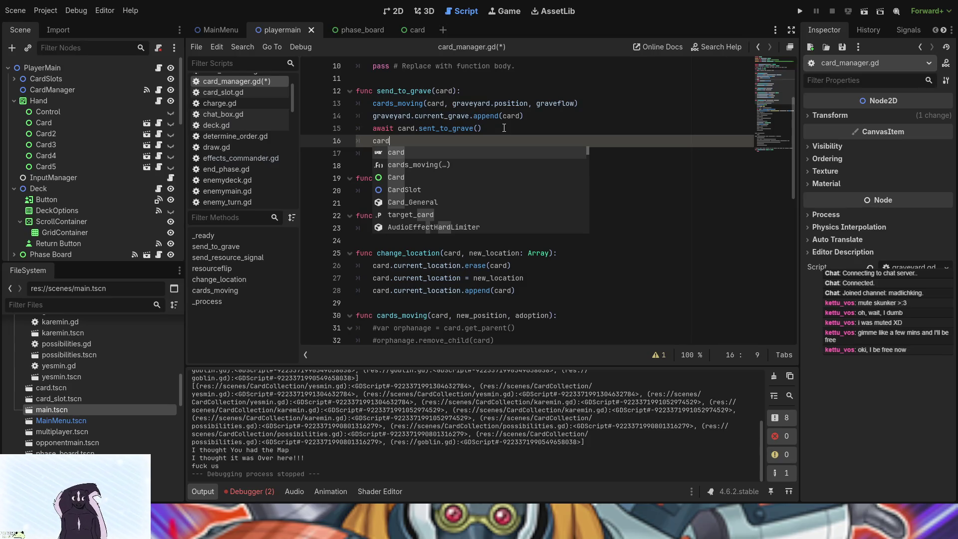
key(ctrl+z)
key(ctrl+z)
key(ctrl+z)
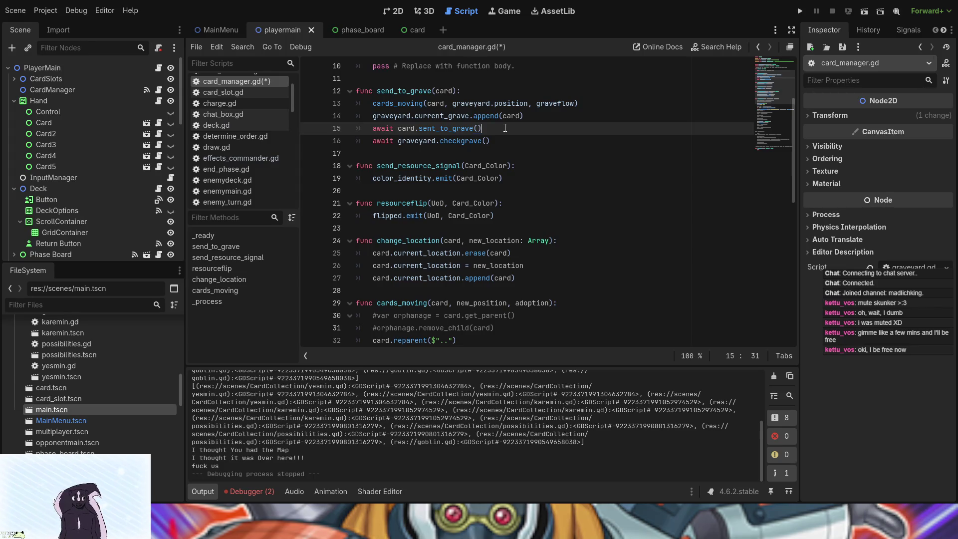
key(Return)
text(c)
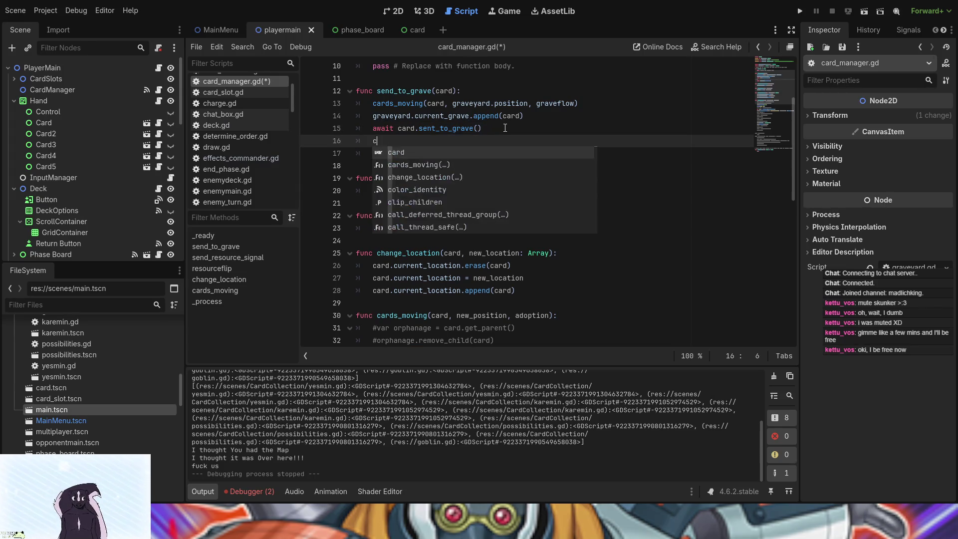
text(ard.)
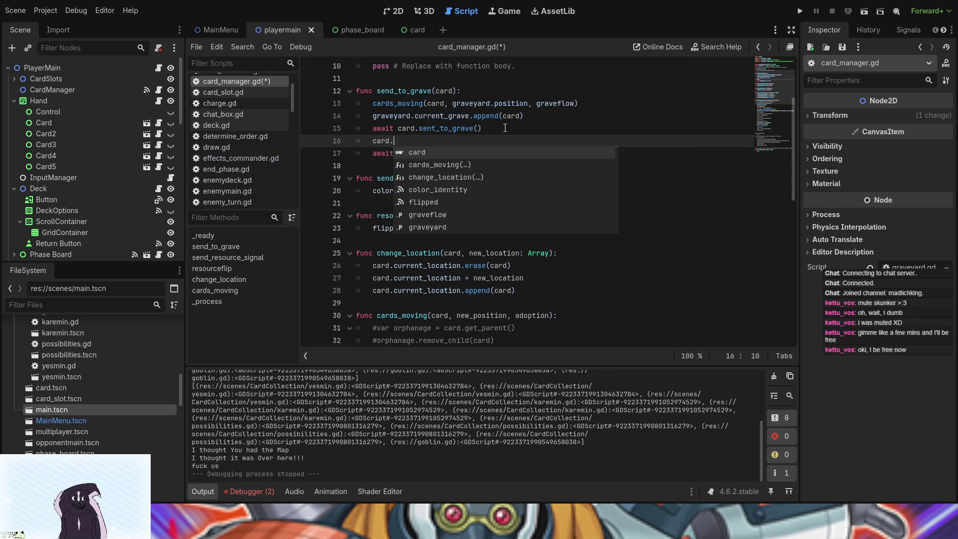
text(position )
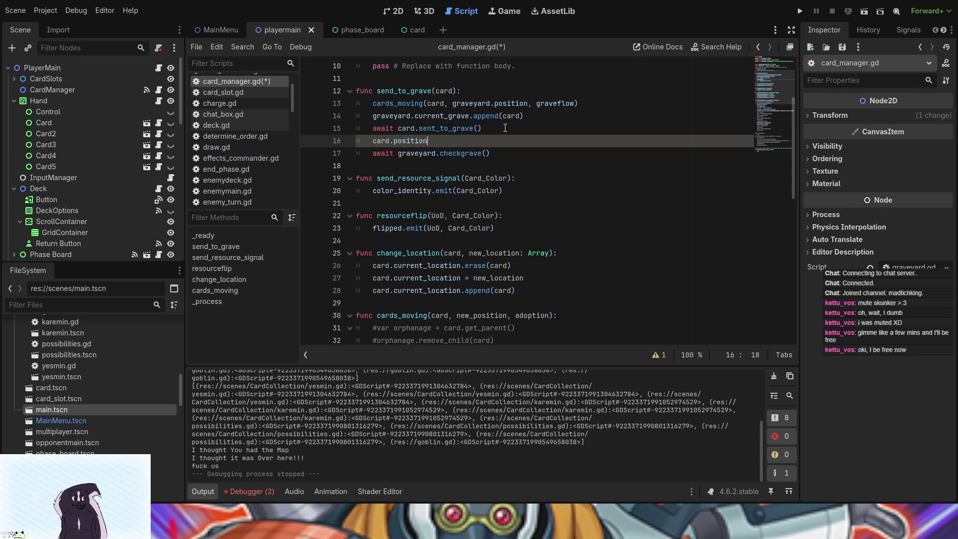
text(= )
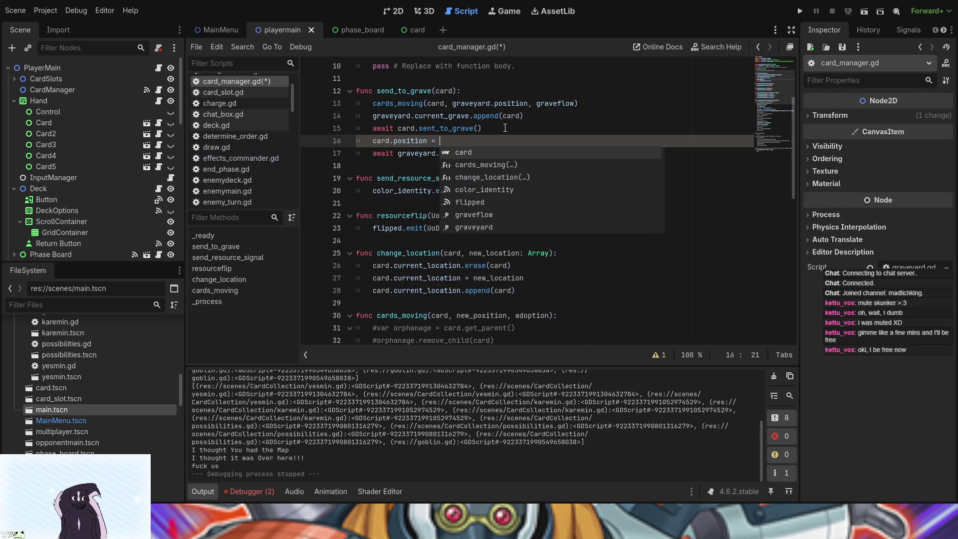
text(Ve)
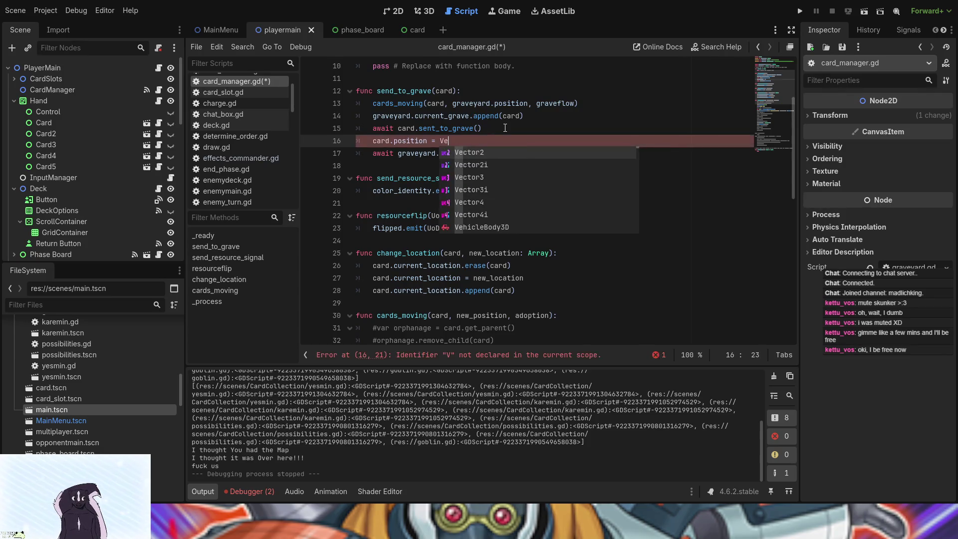
key(Return)
text(()
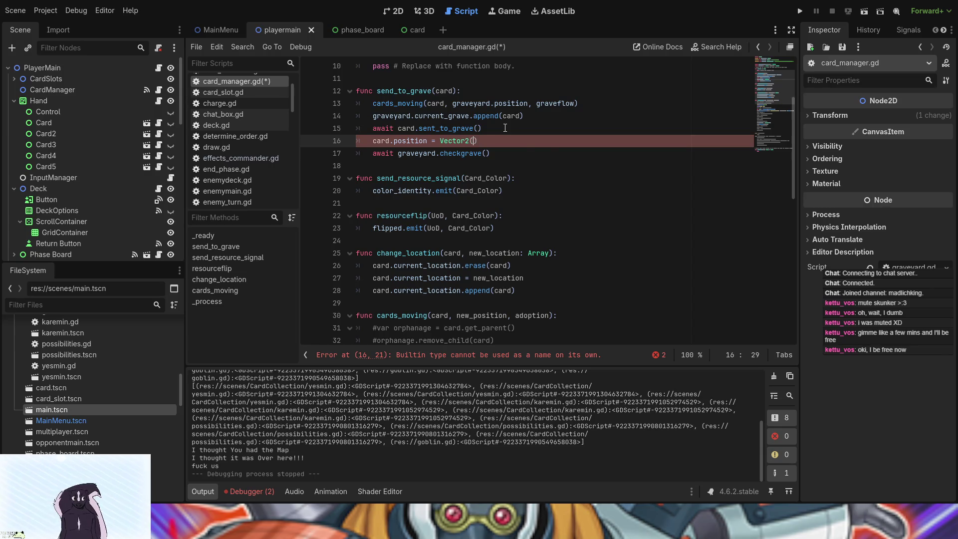
text(00)
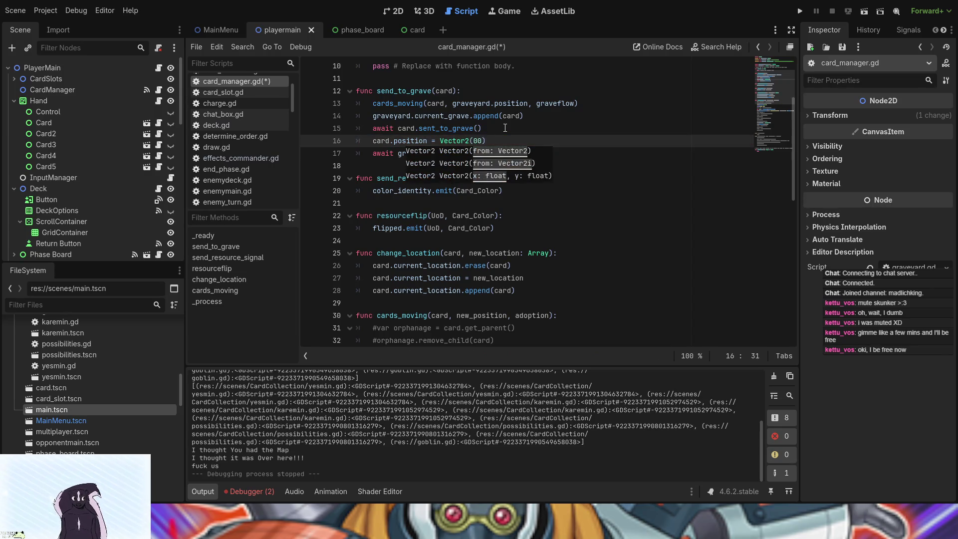
text(,)
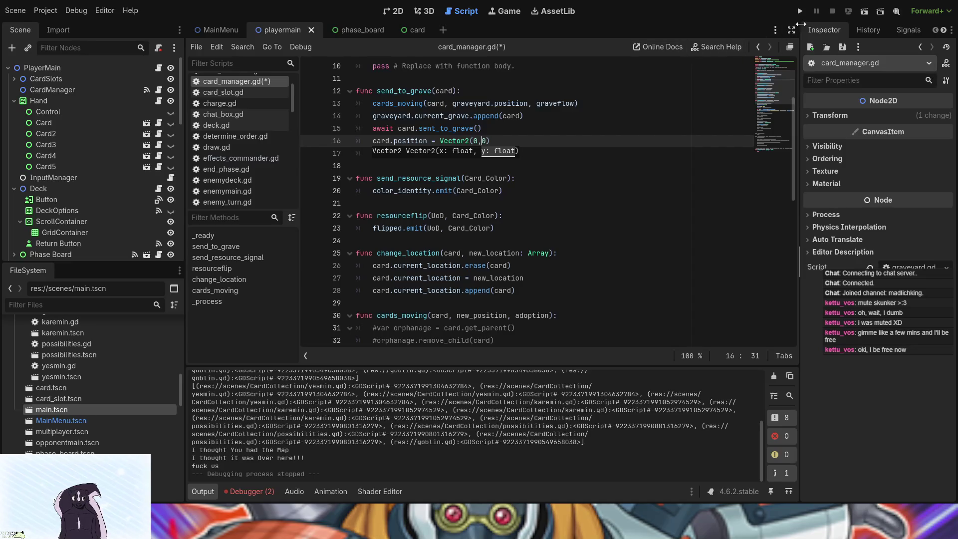
Step: Save and test-run the game, clicking the Goblin card, then stop it
click(801, 11)
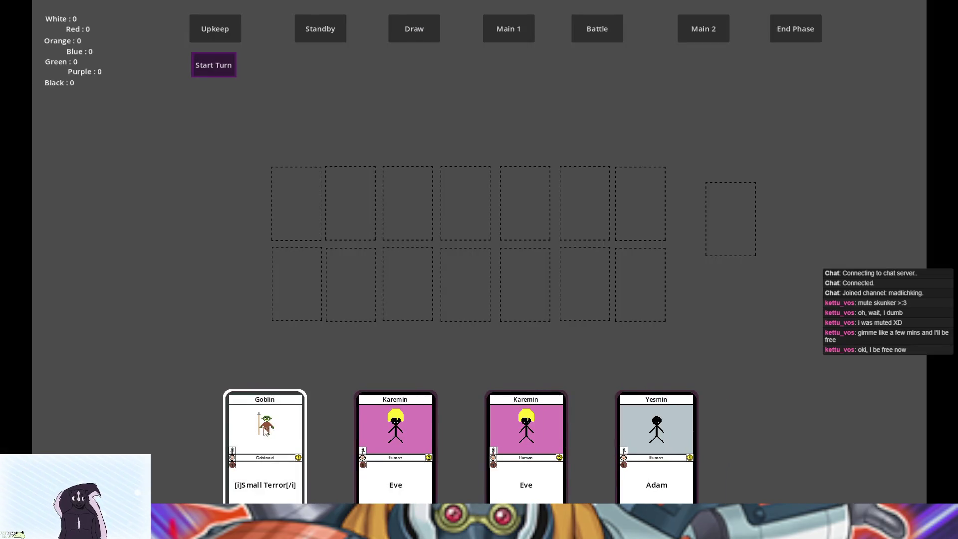
click(266, 432)
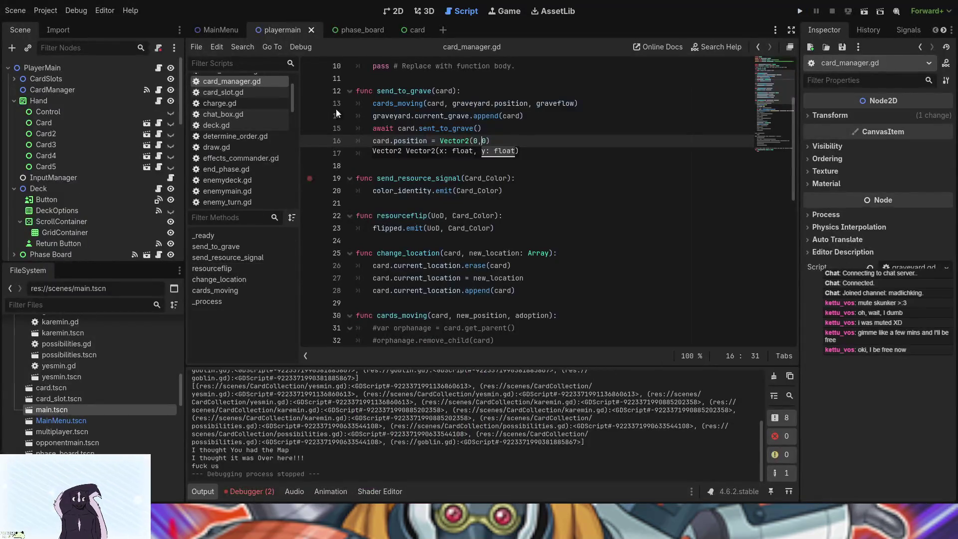
click(397, 11)
Step: Select CenterContainer and Grave Contents in playermain, then open main.tscn in its own tab
scroll(494, 317, down, 4)
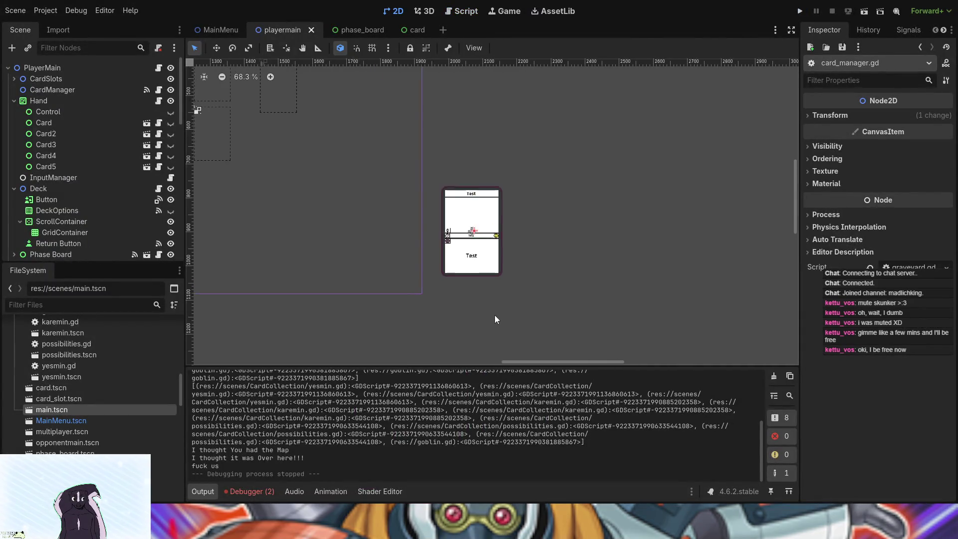
scroll(95, 196, down, 4)
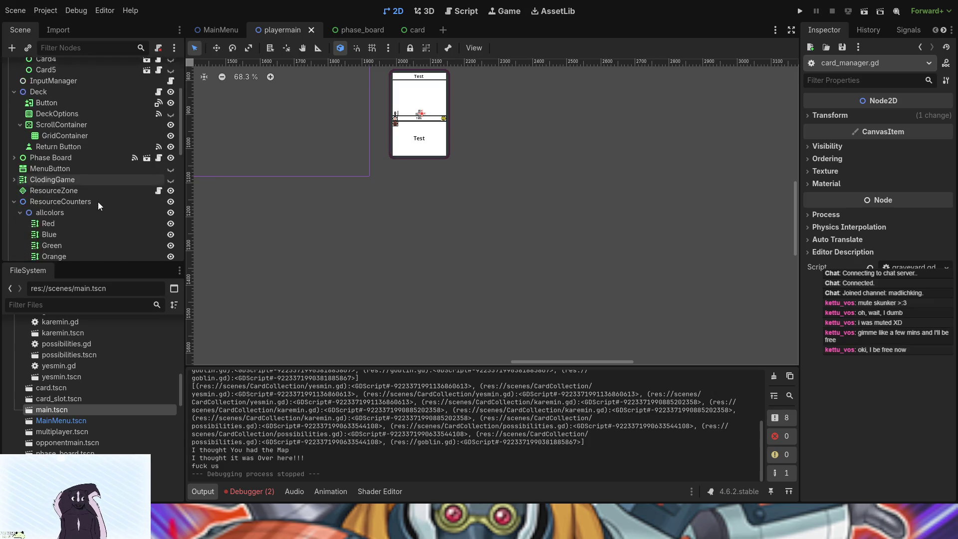
scroll(124, 202, up, 3)
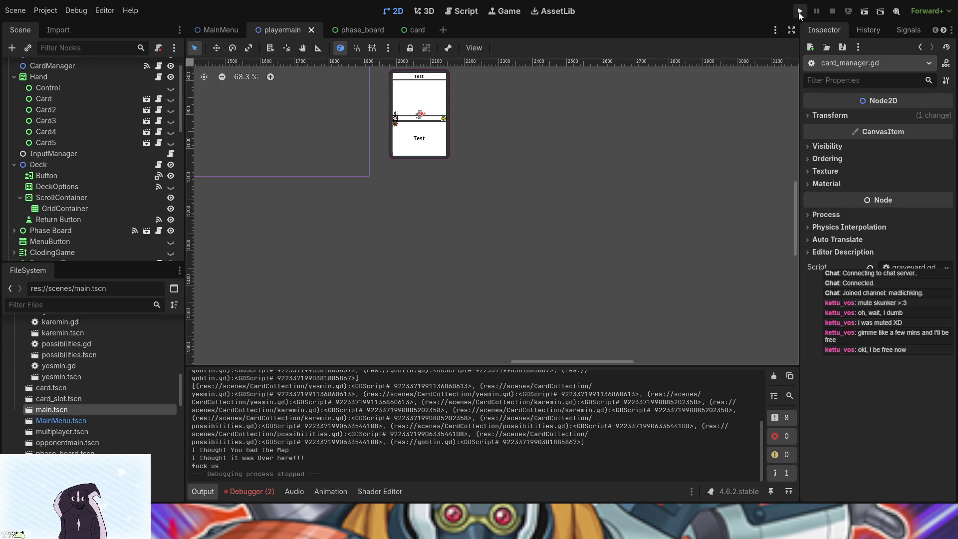
scroll(91, 215, down, 10)
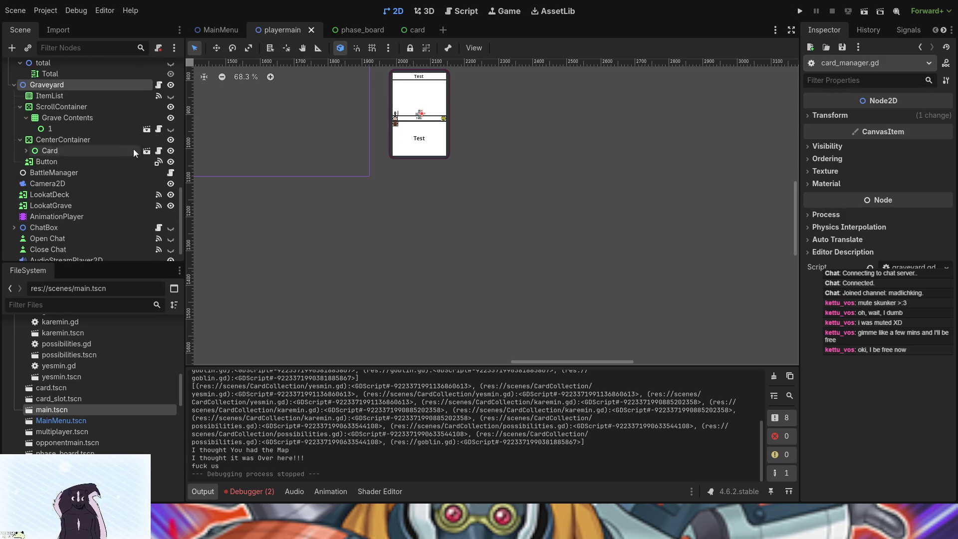
click(90, 139)
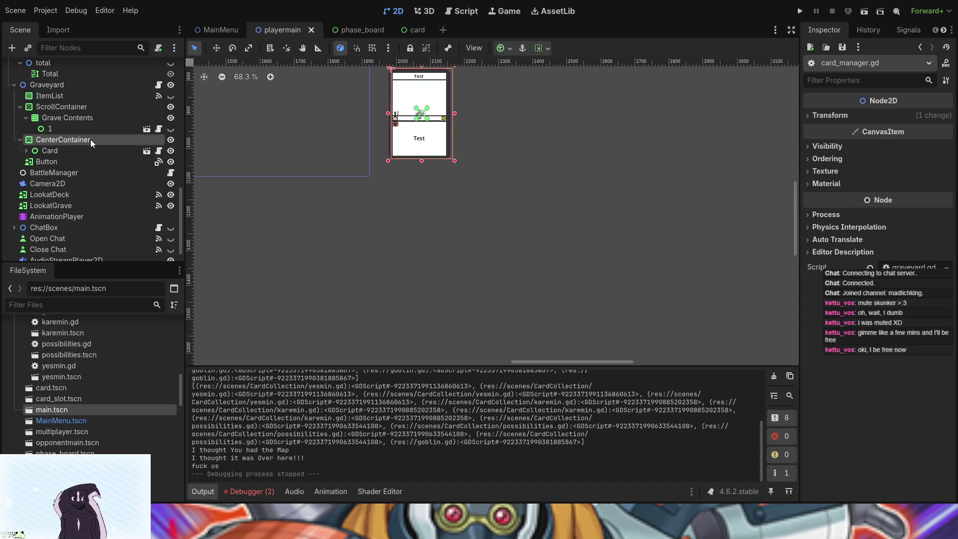
click(108, 120)
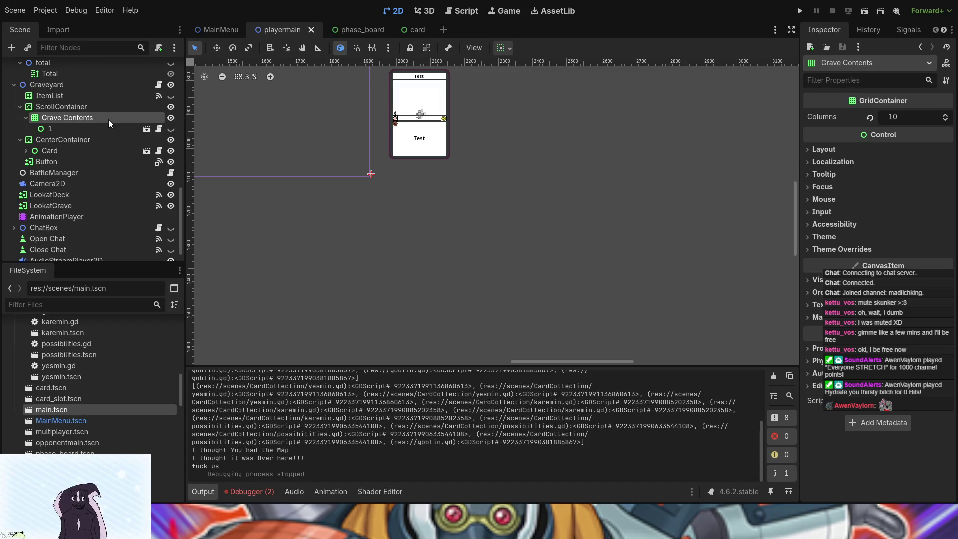
double_click(85, 411)
scroll(172, 179, down, 3)
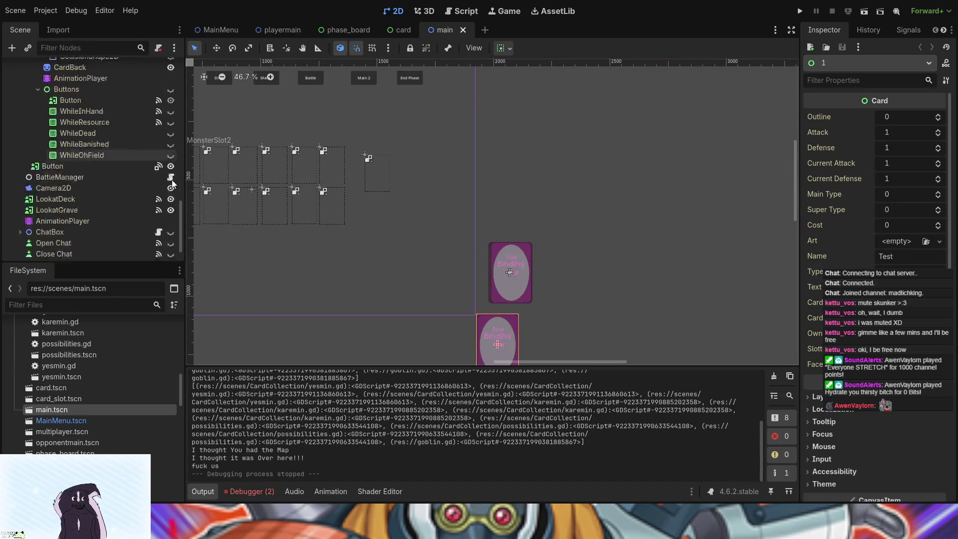
scroll(113, 178, up, 3)
scroll(112, 178, up, 2)
scroll(112, 177, up, 5)
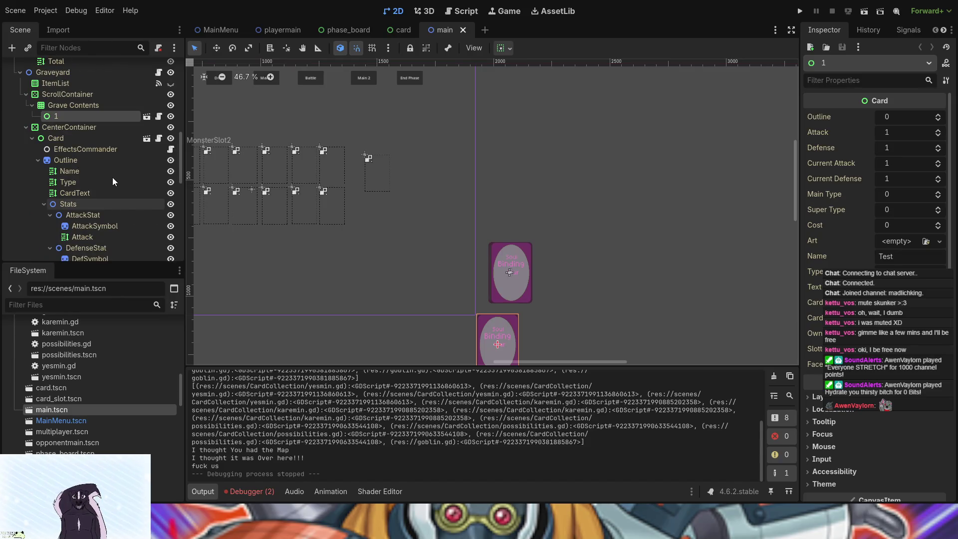
scroll(112, 178, up, 2)
click(172, 140)
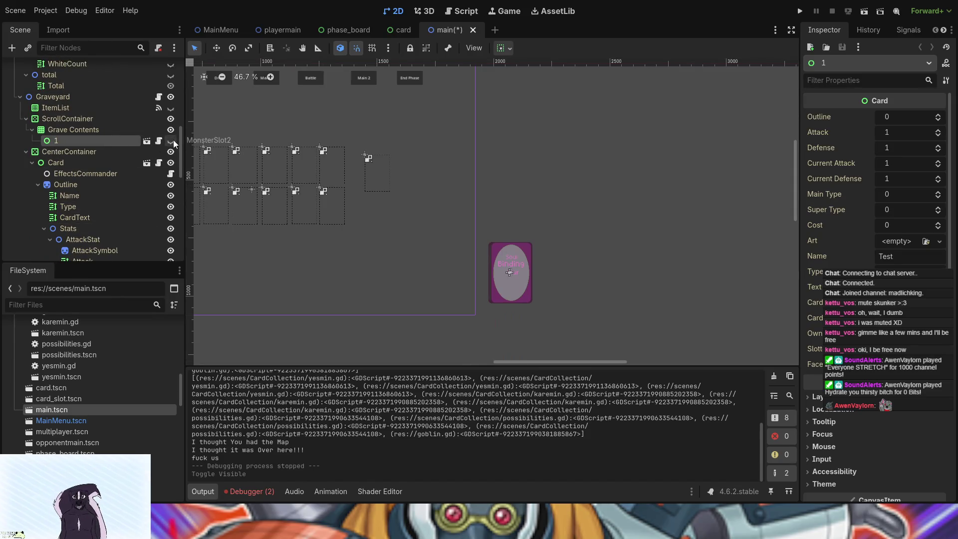
click(73, 163)
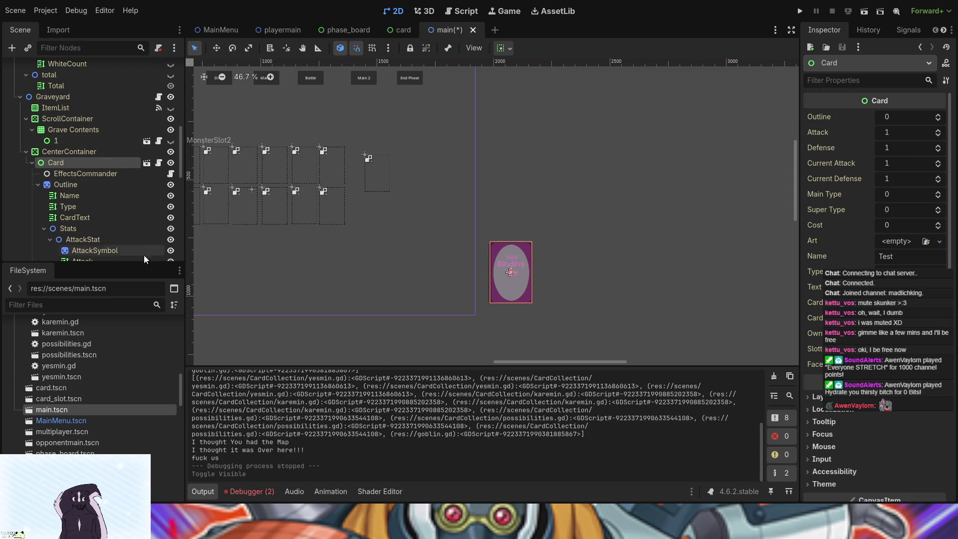
click(32, 163)
click(33, 163)
scroll(124, 233, down, 3)
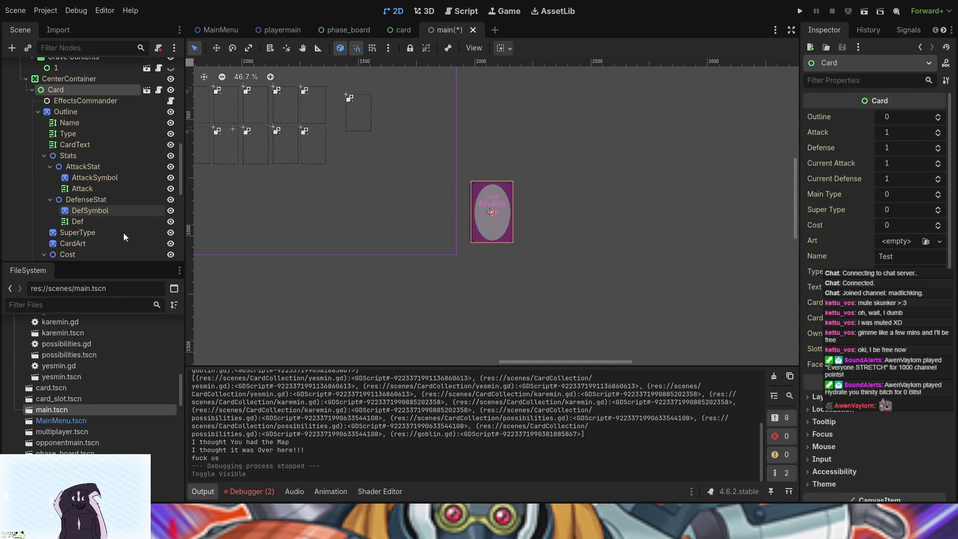
scroll(119, 220, down, 2)
scroll(118, 220, down, 1)
scroll(119, 222, down, 3)
scroll(119, 221, up, 3)
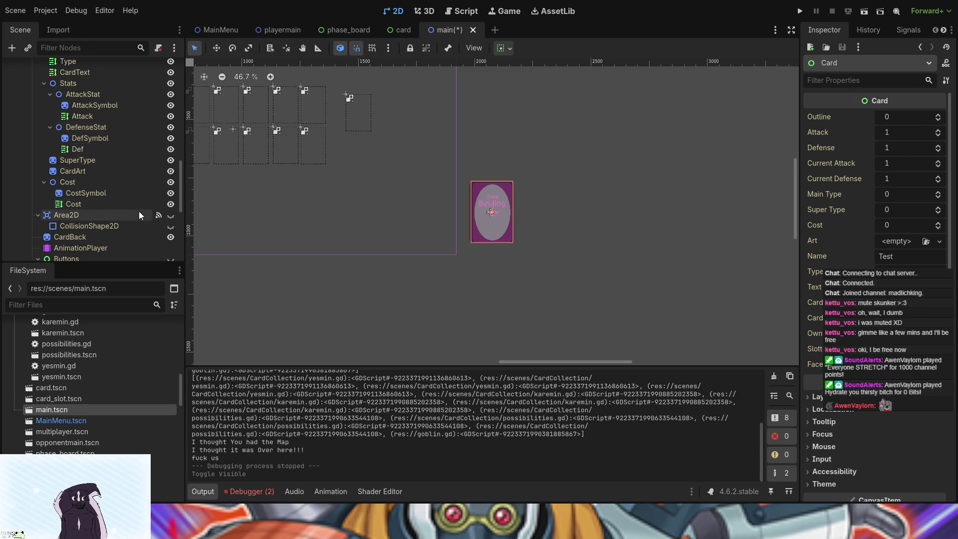
Step: Hide CardBack to reveal the Test card's front and select its Button node
click(170, 238)
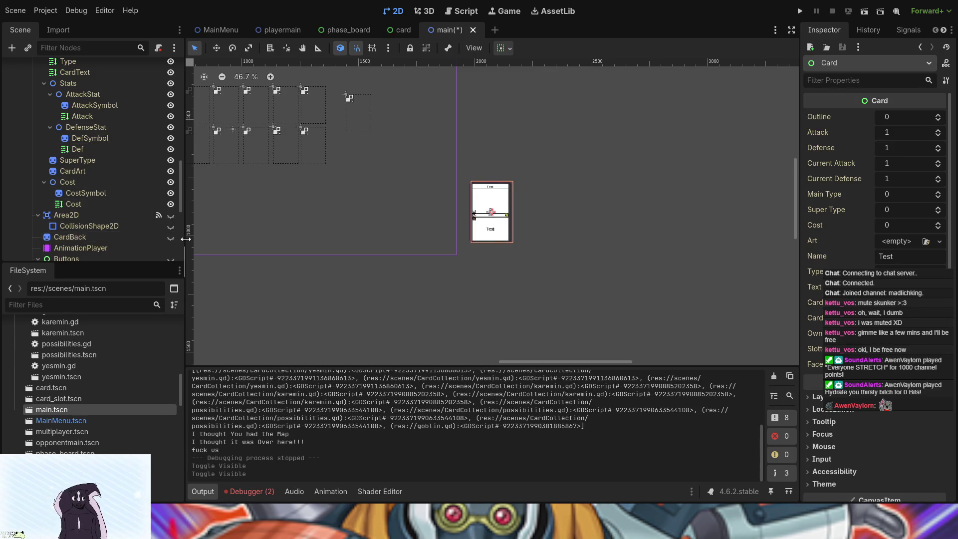
scroll(496, 253, up, 9)
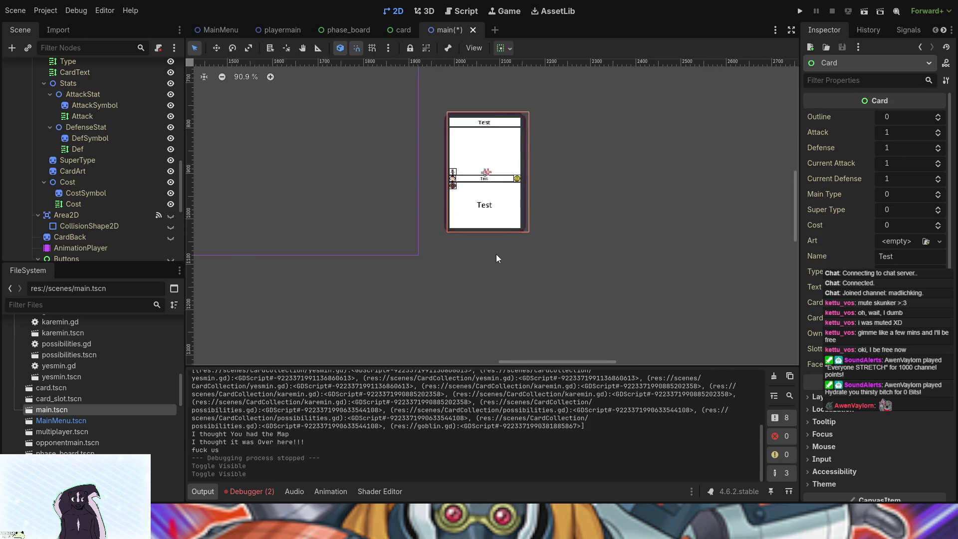
click(391, 200)
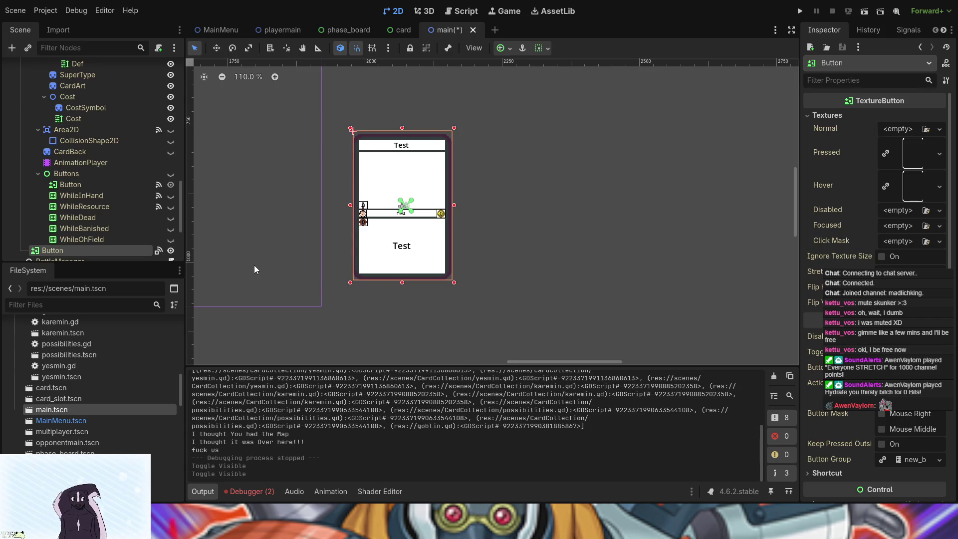
scroll(73, 181, up, 10)
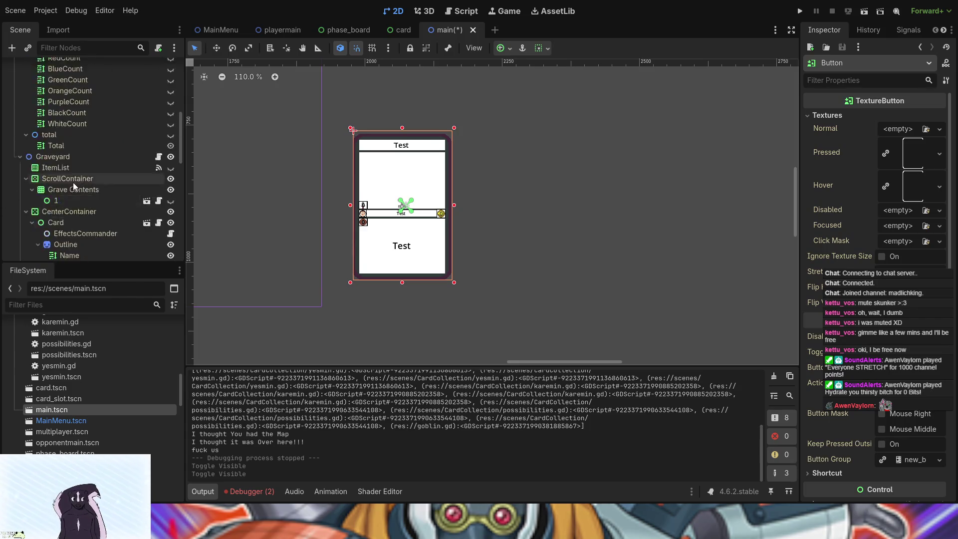
Step: Turn off Editable Children on both PlayerMain and EnemyMain
click(63, 80)
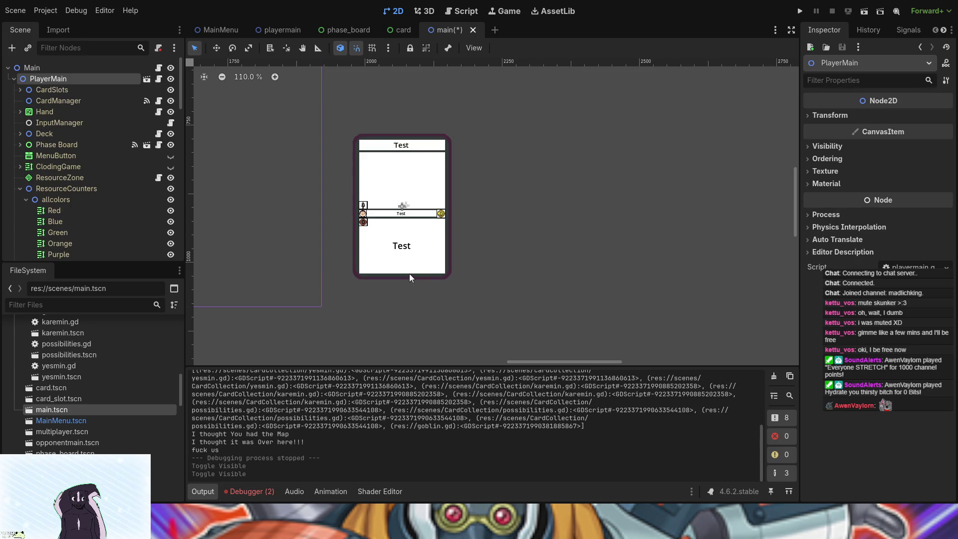
key(ctrl+e)
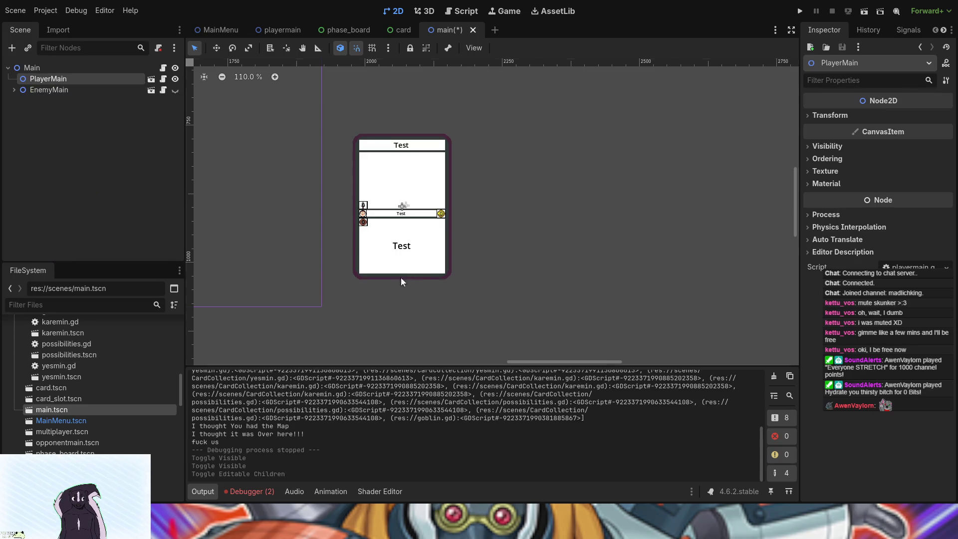
click(22, 90)
click(14, 90)
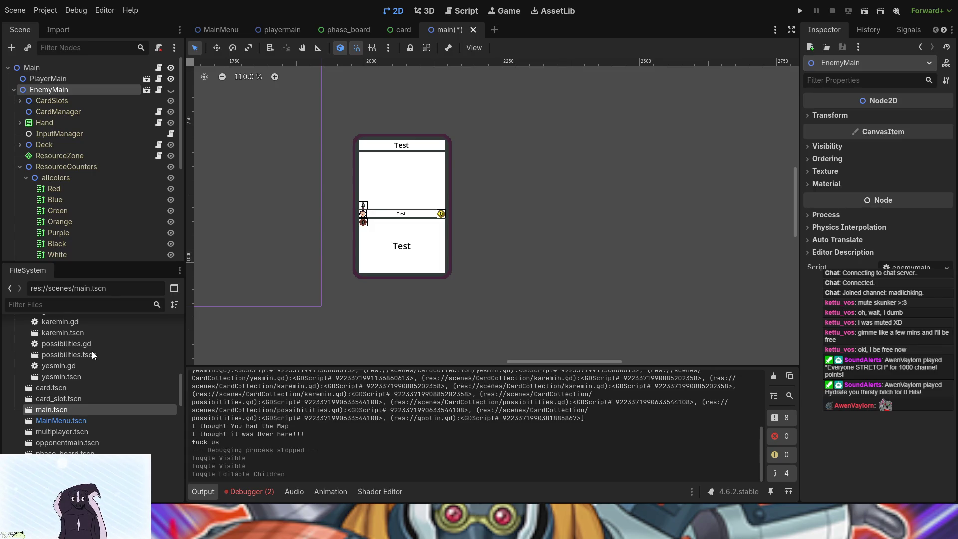
key(ctrl+e)
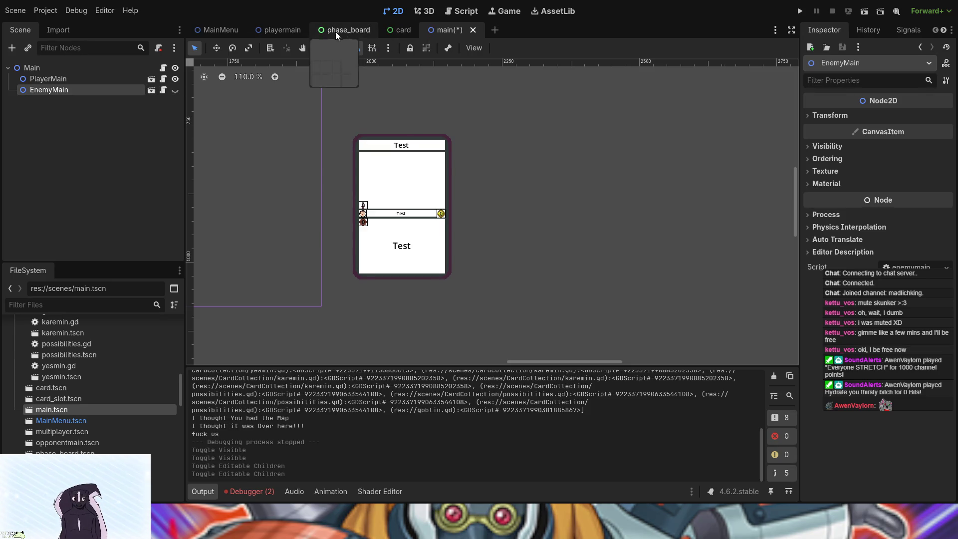
Step: Save the main scene with Ctrl+S and close its tab, leaving playermain showing
click(292, 31)
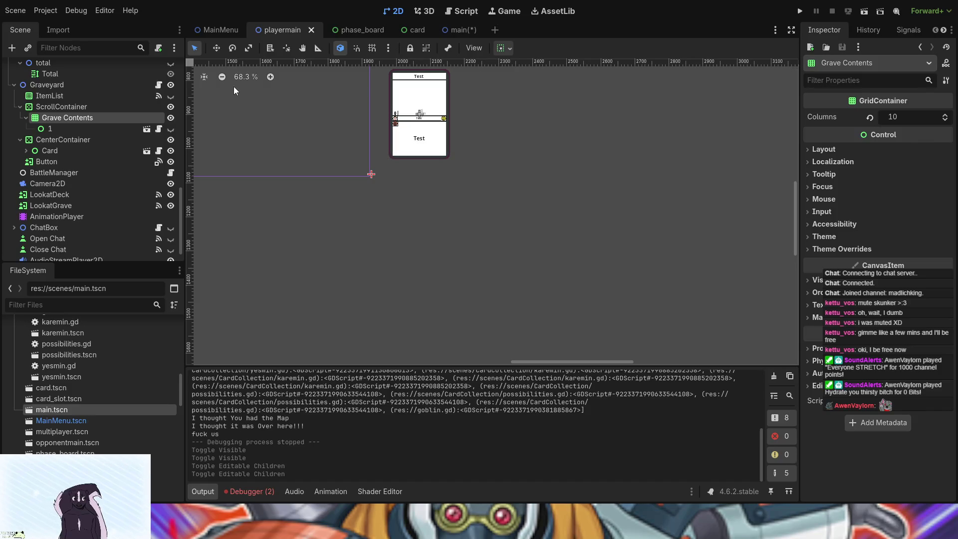
drag(295, 135, 432, 189)
click(469, 32)
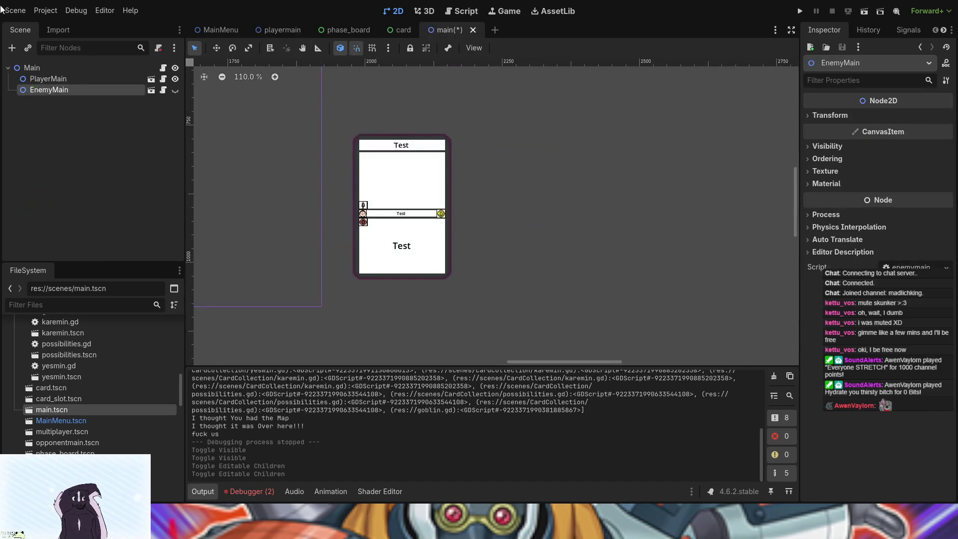
key(ctrl+s)
click(462, 30)
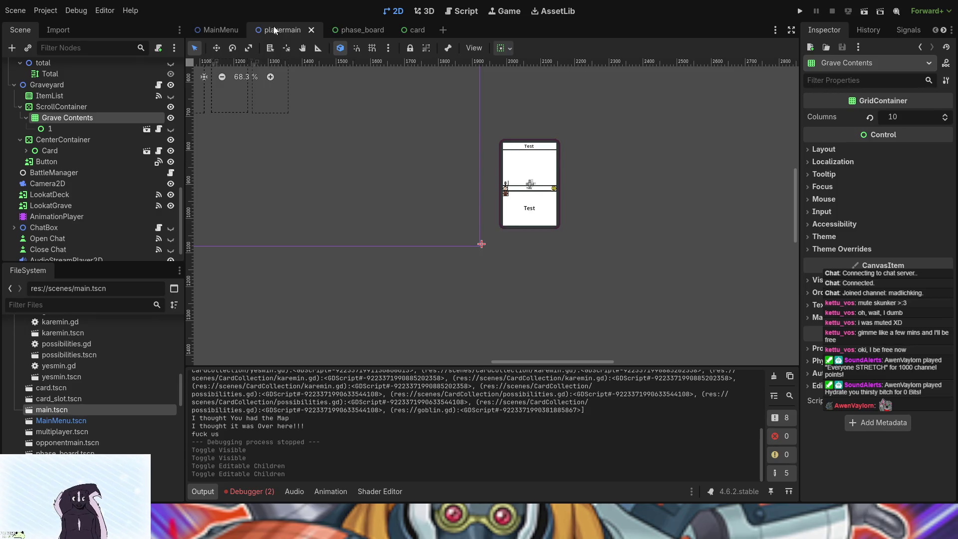
mouse_move(339, 159)
mouse_down()
mouse_move(574, 348)
mouse_move(569, 325)
mouse_up()
drag(429, 257, 531, 302)
scroll(517, 303, down, 2)
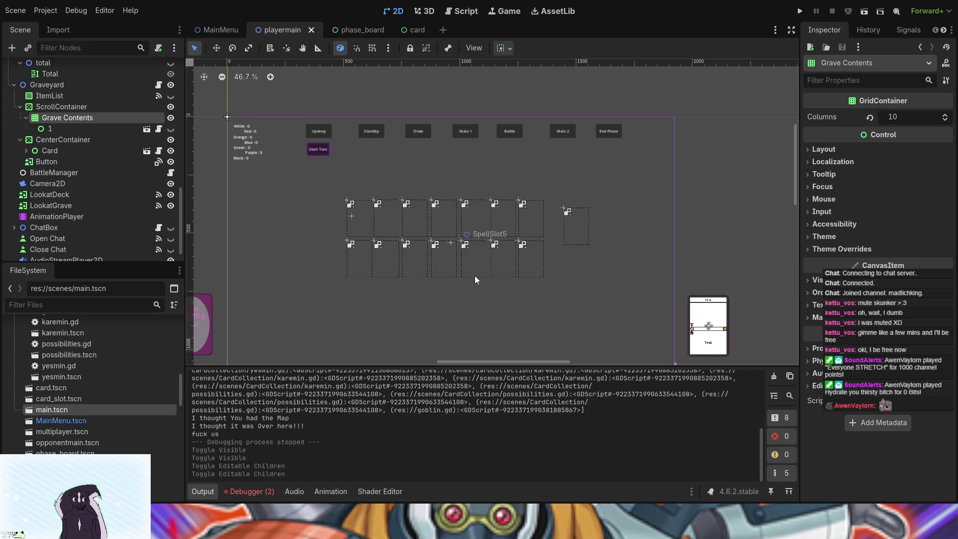
Step: Run the game, discard a hand card, stop it, and return to the 2D view
click(800, 10)
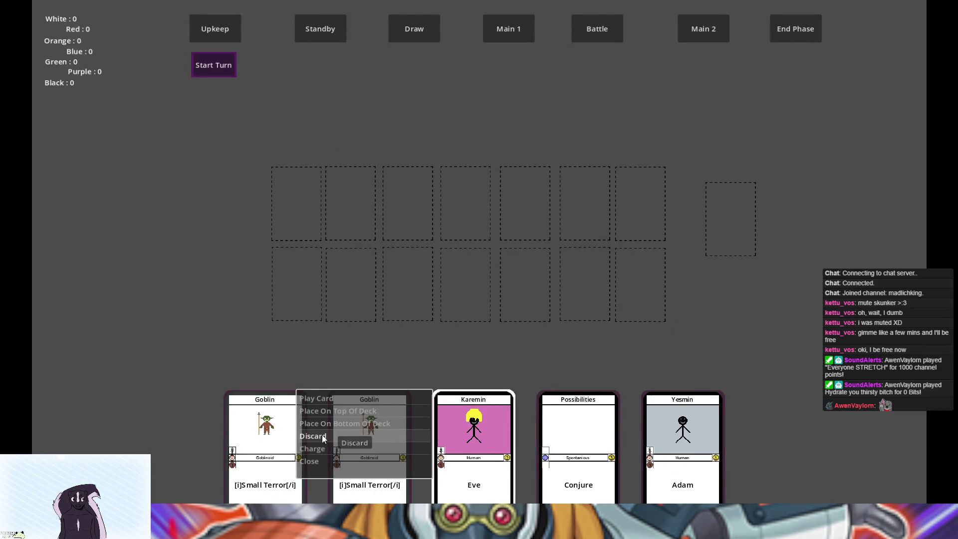
click(322, 435)
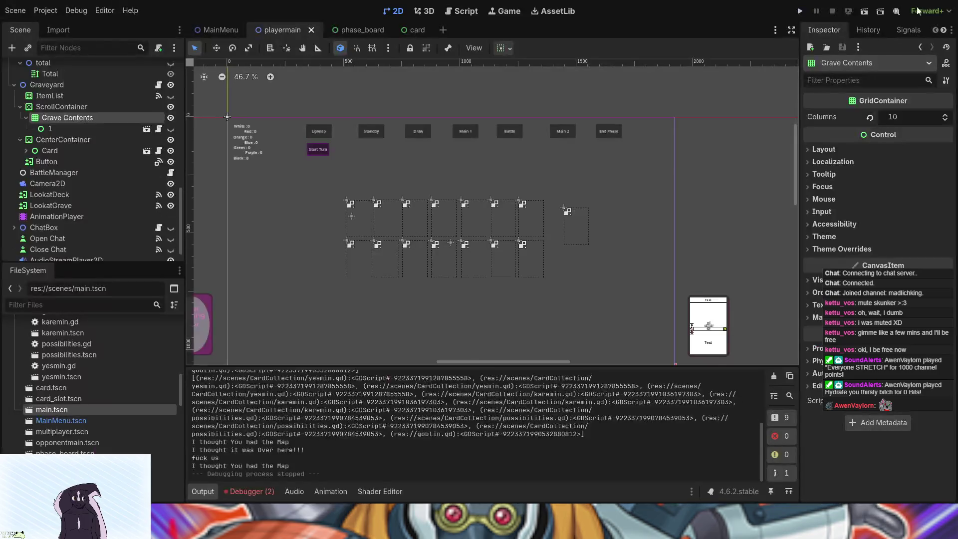
click(919, 11)
click(463, 13)
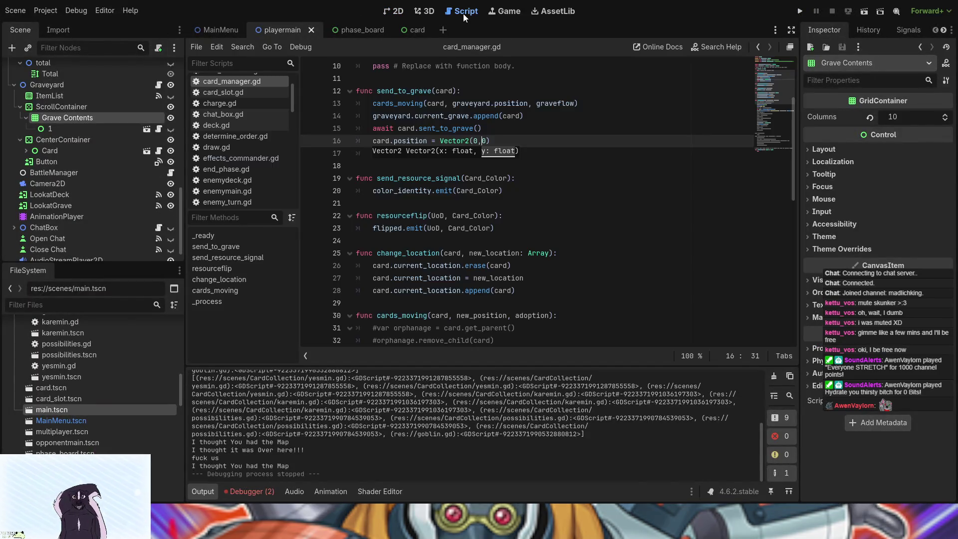
key(ctrl+F1)
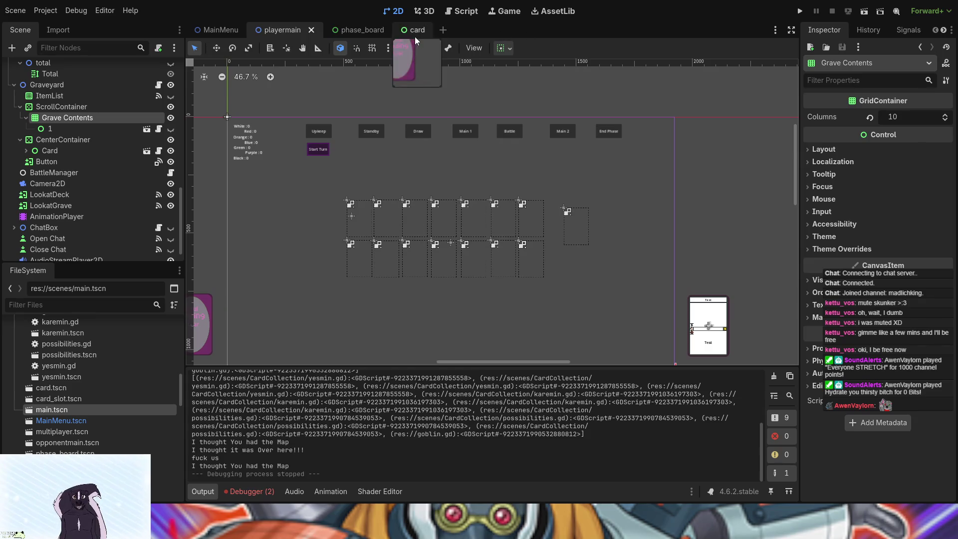
Step: Inspect Grave Contents' Layout, Container Sizing and Accessibility properties, then switch to the card scene
click(414, 36)
click(279, 30)
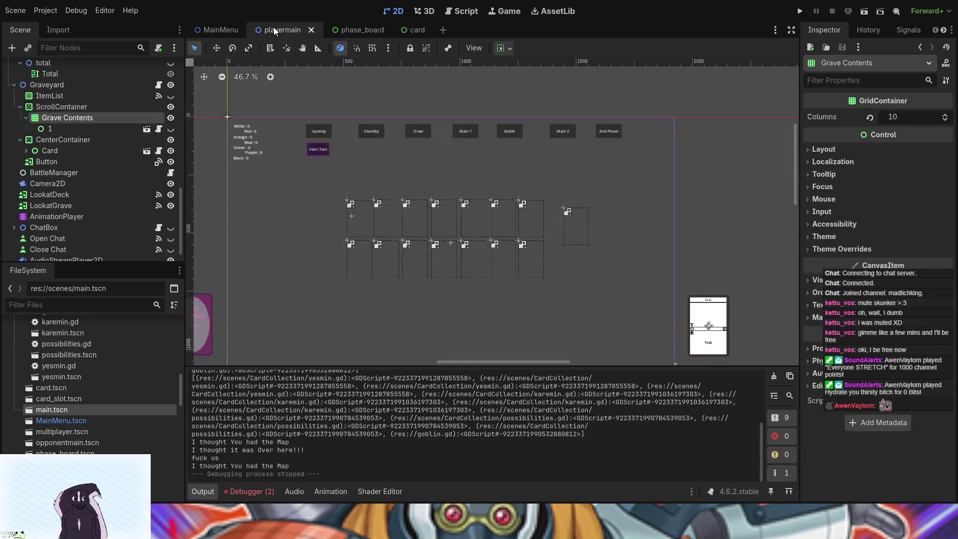
scroll(97, 193, up, 2)
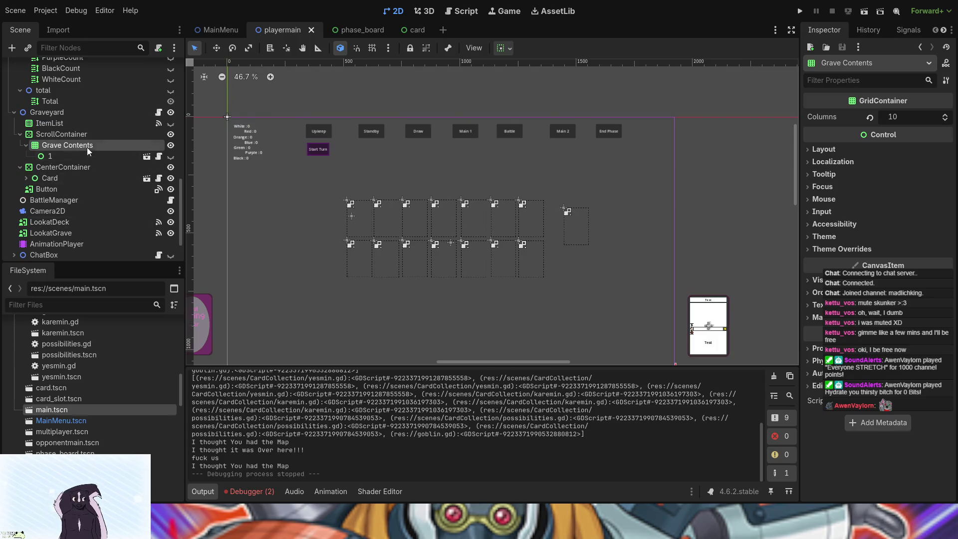
click(848, 151)
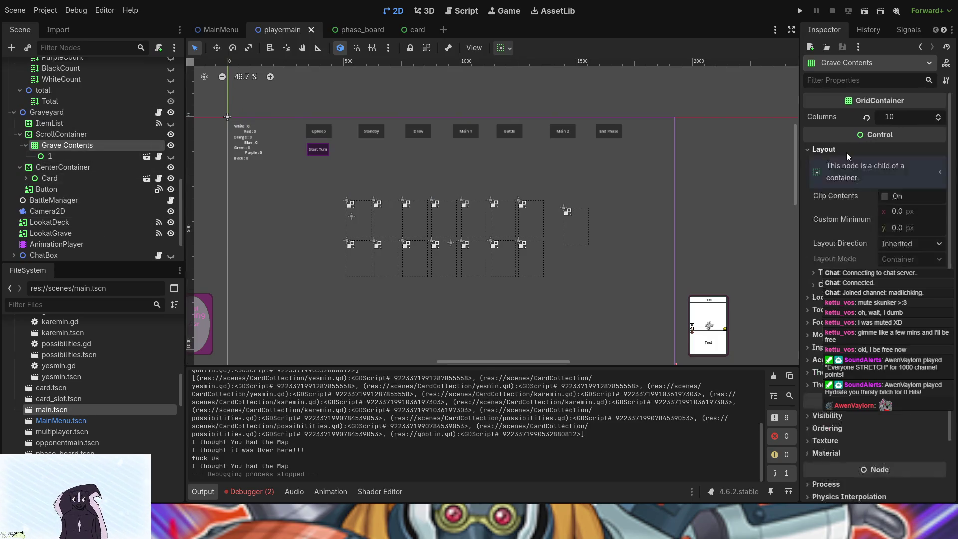
scroll(888, 225, down, 2)
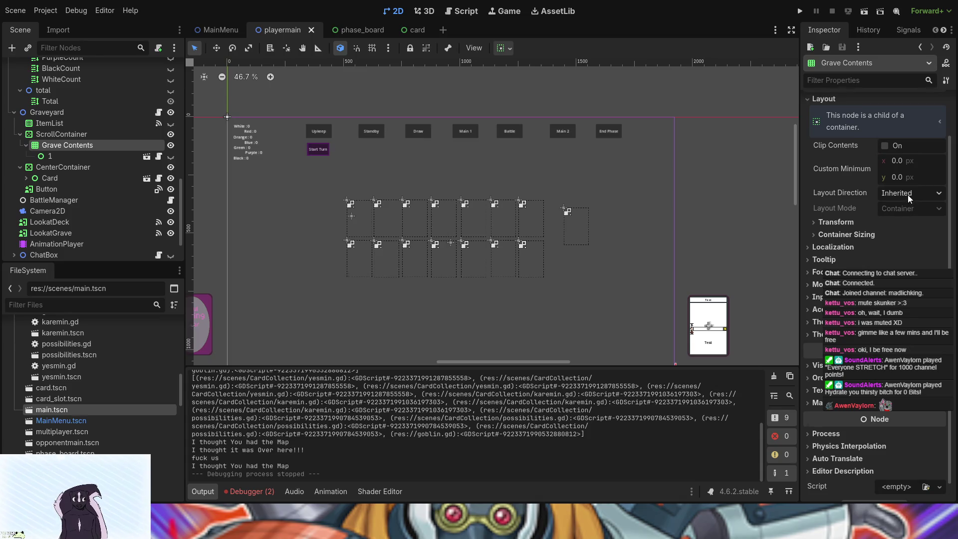
click(851, 234)
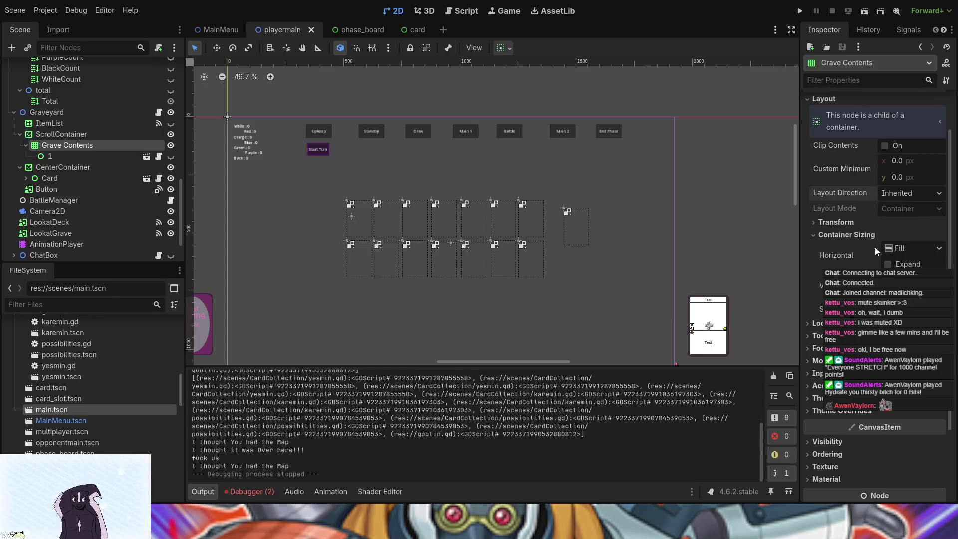
click(843, 236)
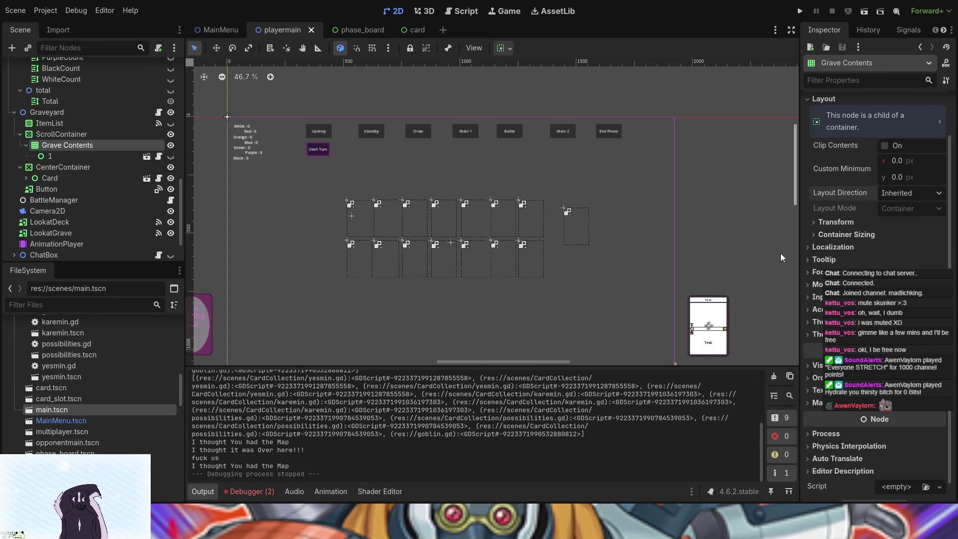
scroll(780, 253, up, 1)
scroll(852, 253, up, 2)
scroll(561, 267, down, 2)
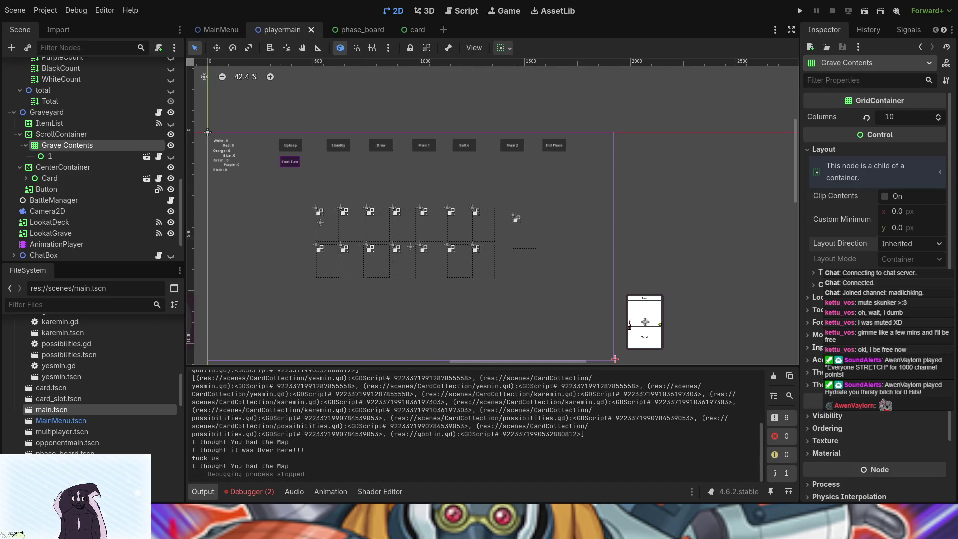
click(818, 360)
click(819, 360)
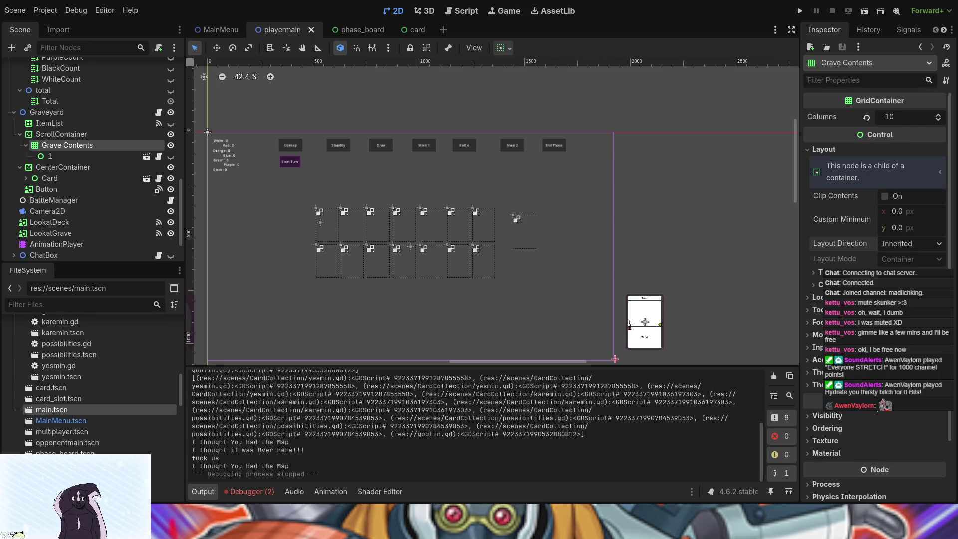
click(416, 33)
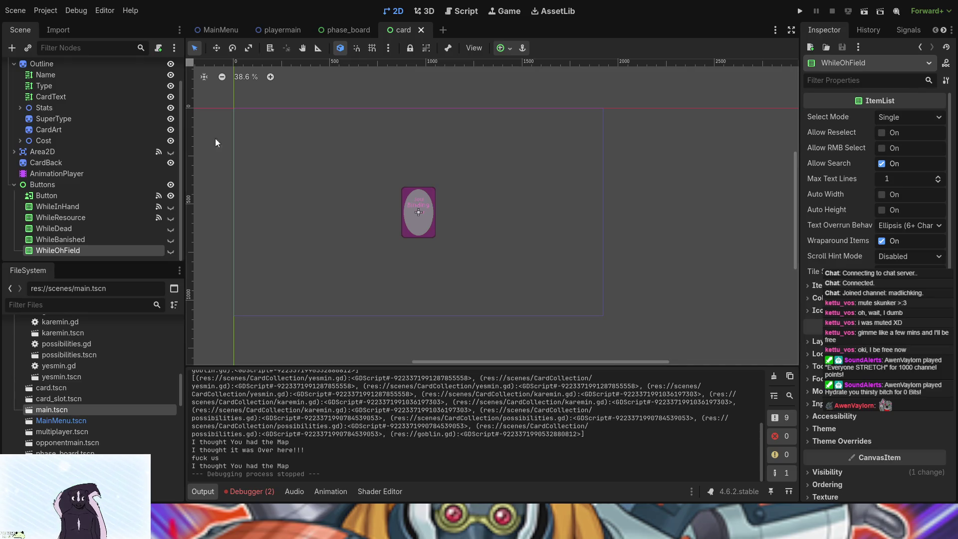
Step: Change the Card root's horizontal and vertical container sizing flags in the Inspector
scroll(19, 110, up, 2)
click(60, 70)
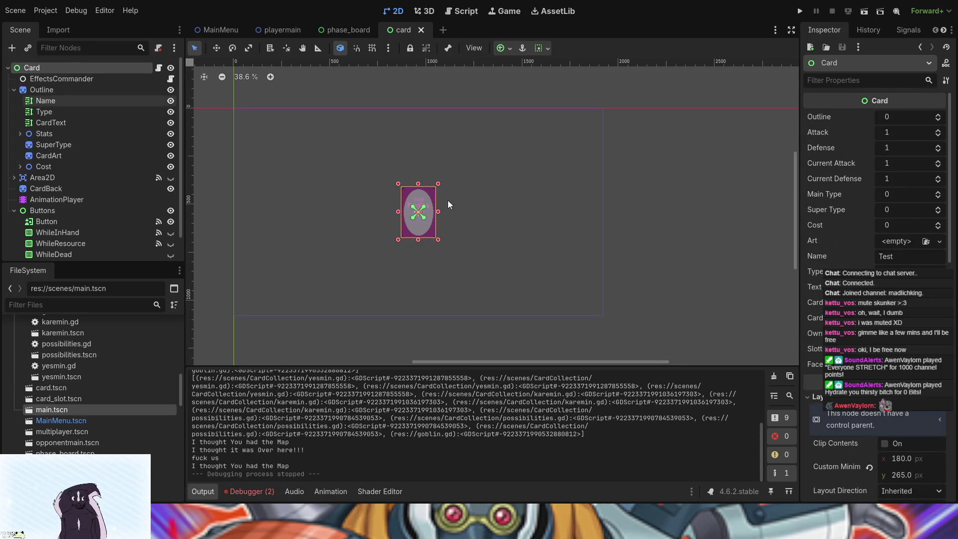
scroll(865, 410, down, 5)
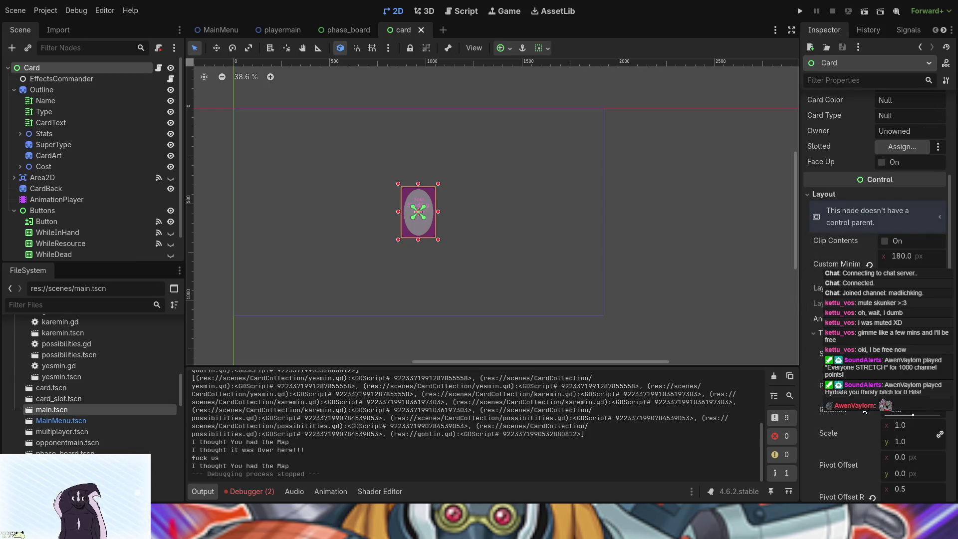
scroll(865, 410, down, 5)
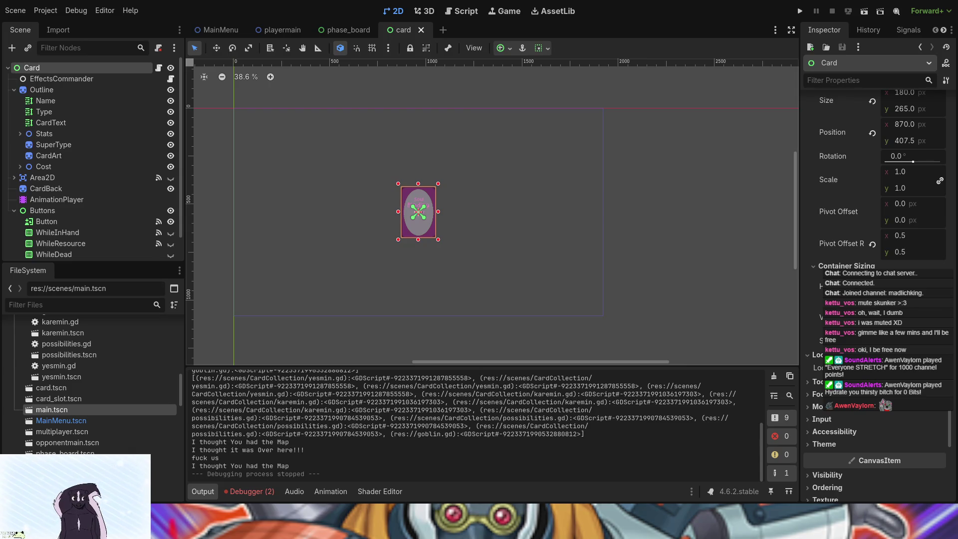
click(893, 287)
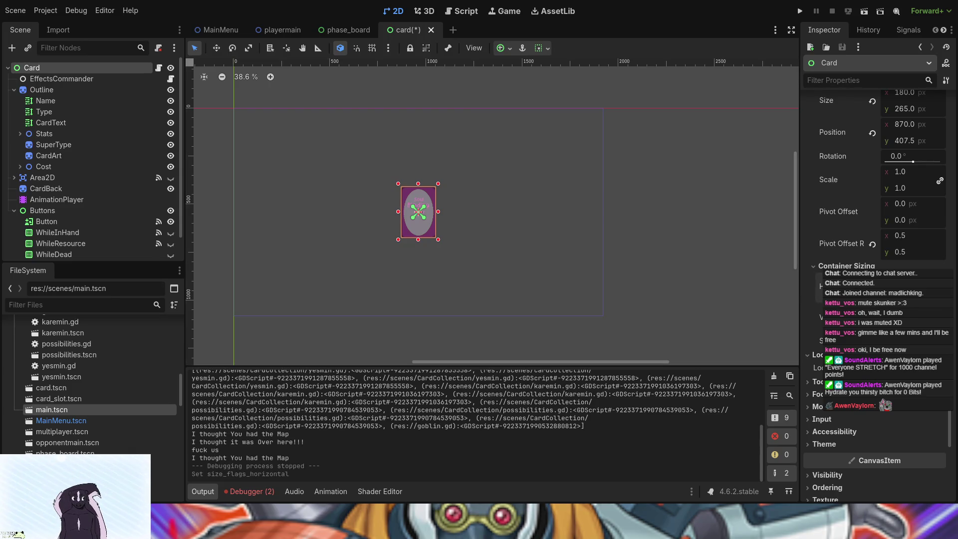
click(894, 287)
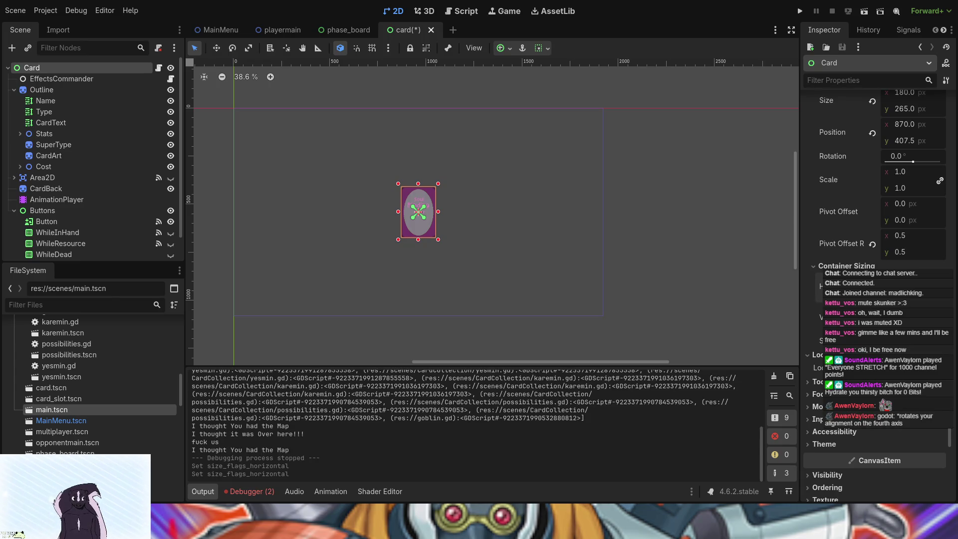
click(893, 287)
click(894, 316)
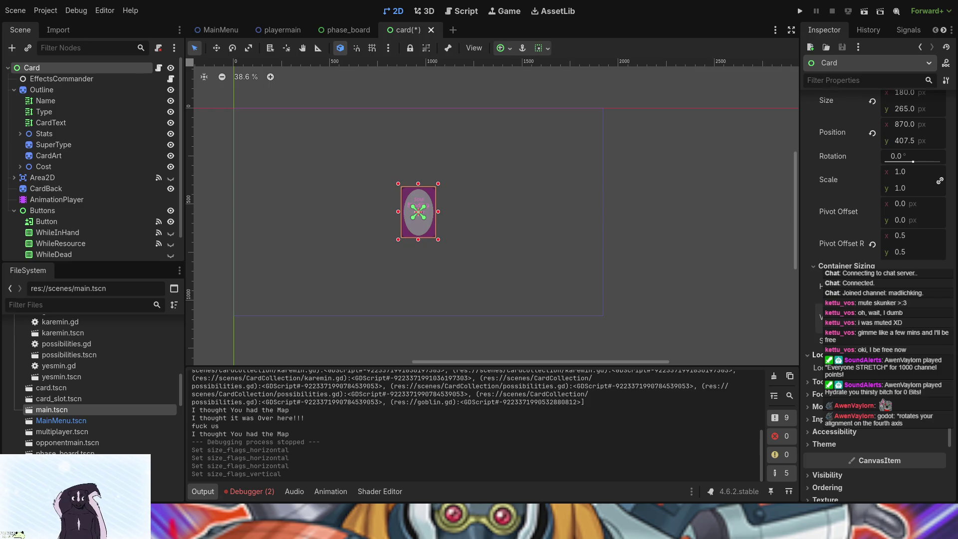
Step: Set the card's pivot offset ratio and run the game to test it
scroll(817, 292, up, 4)
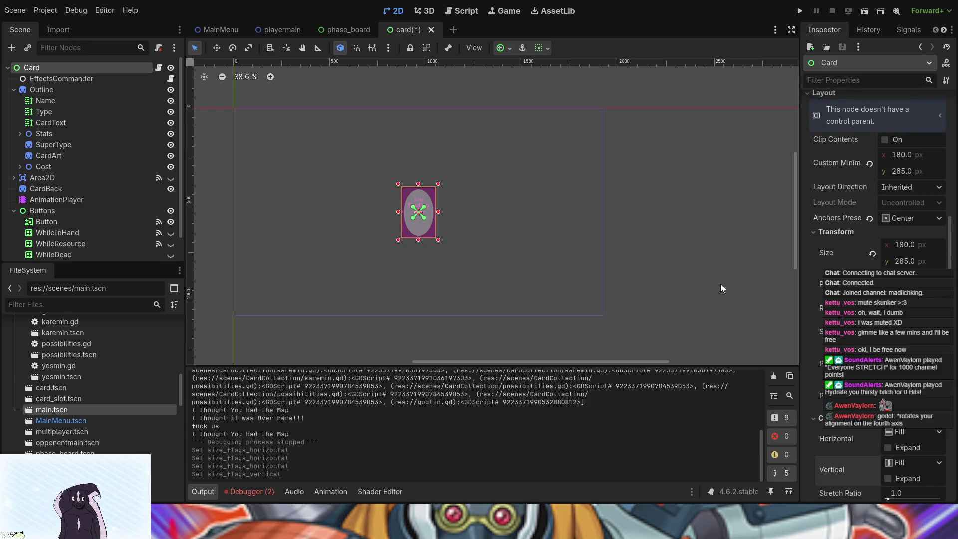
click(400, 187)
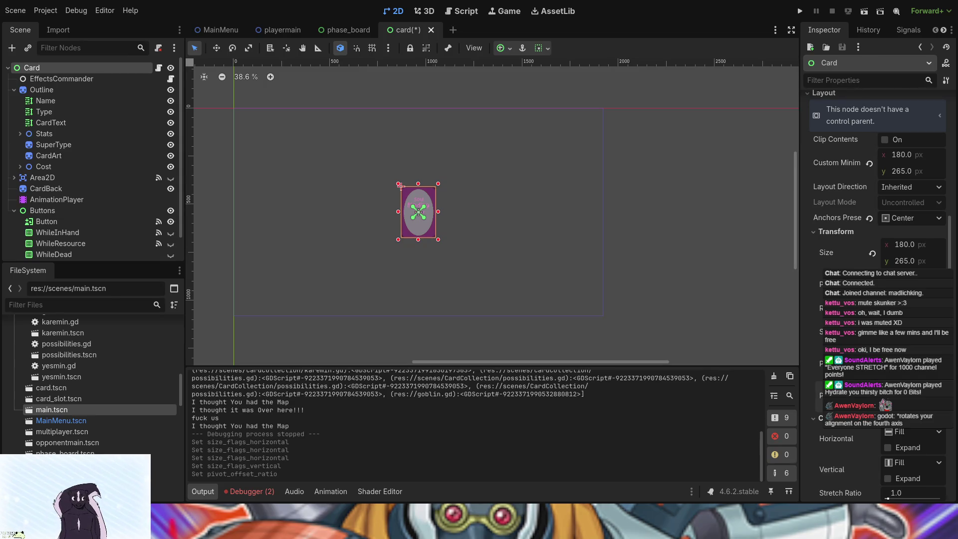
key(ctrl+z)
click(401, 186)
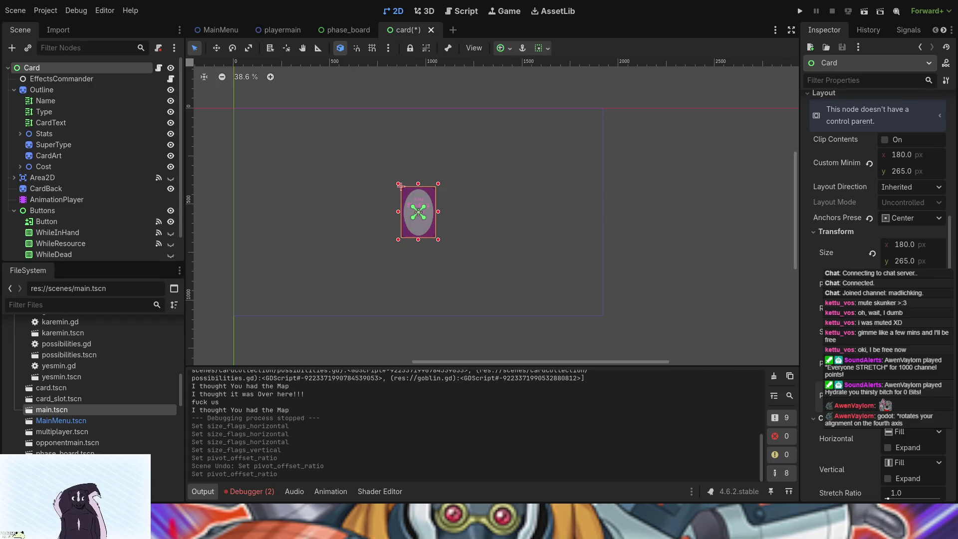
click(797, 12)
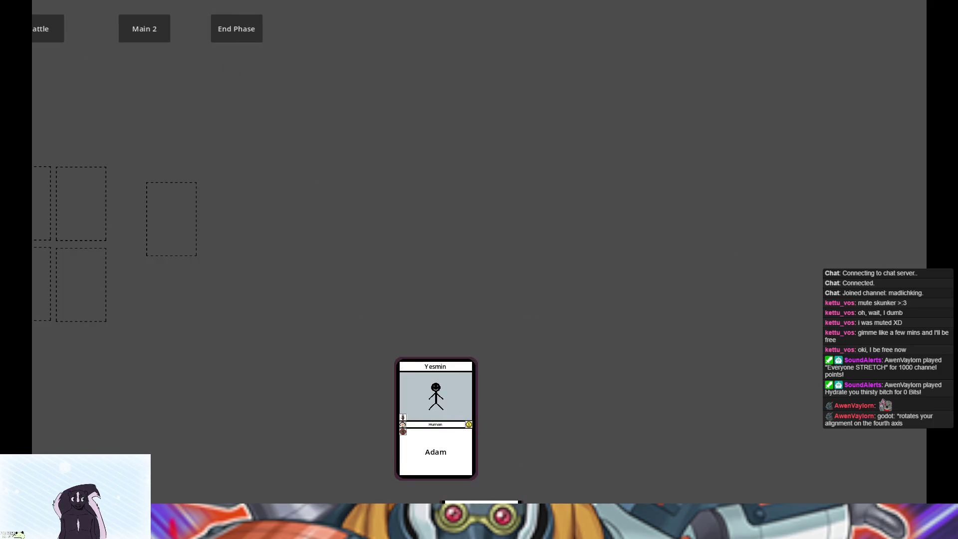
Step: Close the game, undo the pivot offset change, and save the card scene
key(alt+F4)
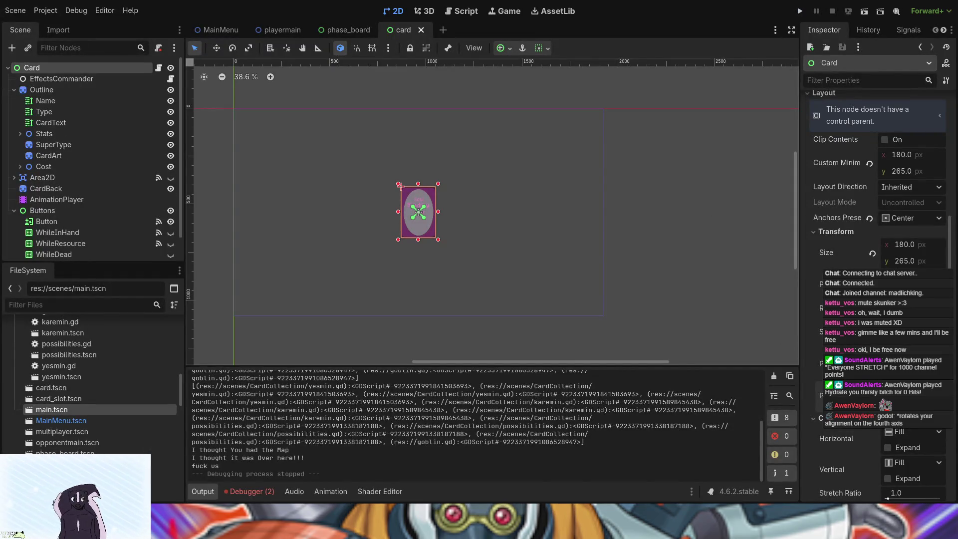
key(ctrl+z)
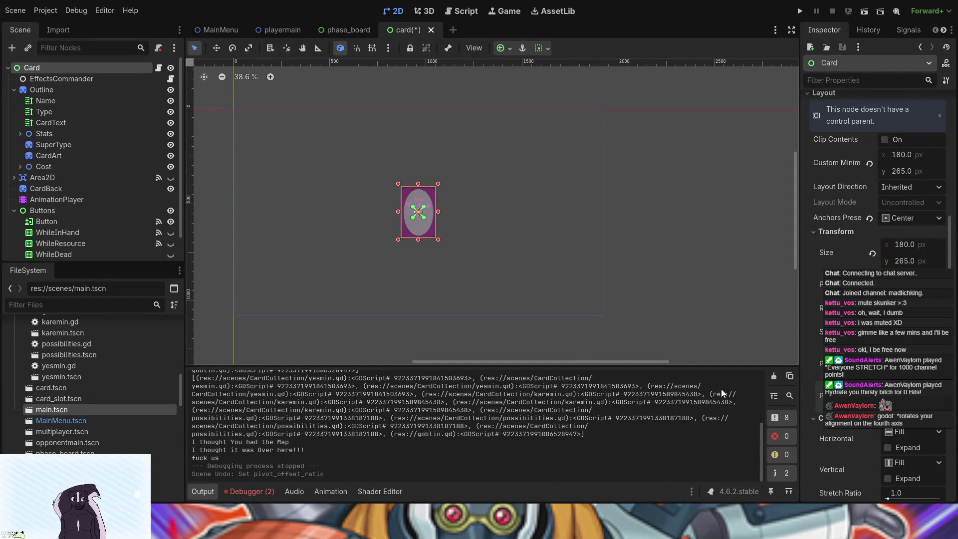
key(ctrl+s)
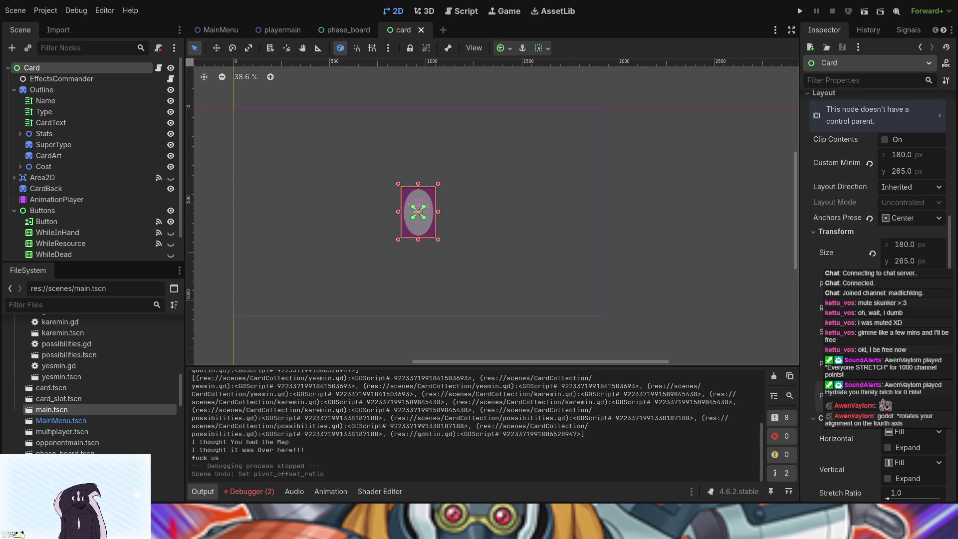
Step: Set the Card's Anchors Preset to Top Left and run the game again
scroll(571, 274, up, 2)
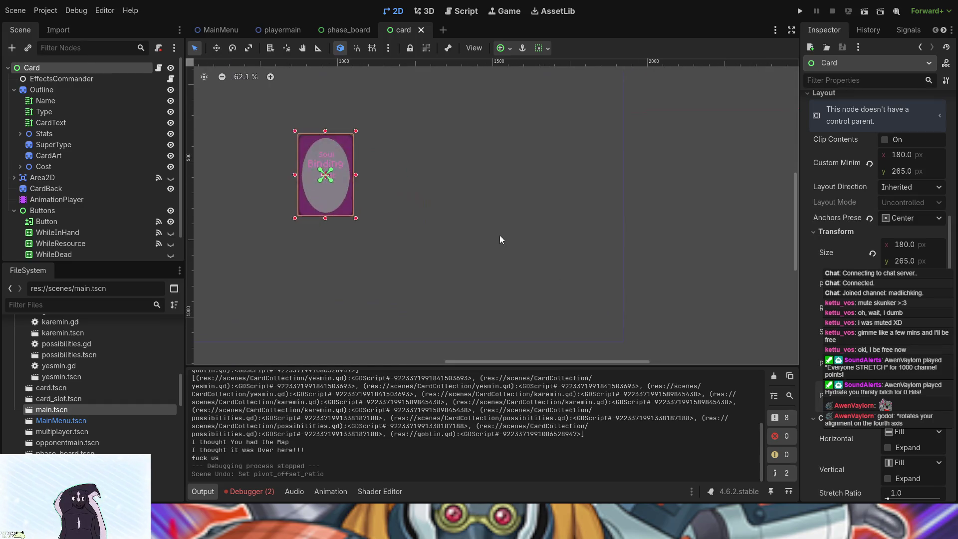
drag(499, 235, 637, 280)
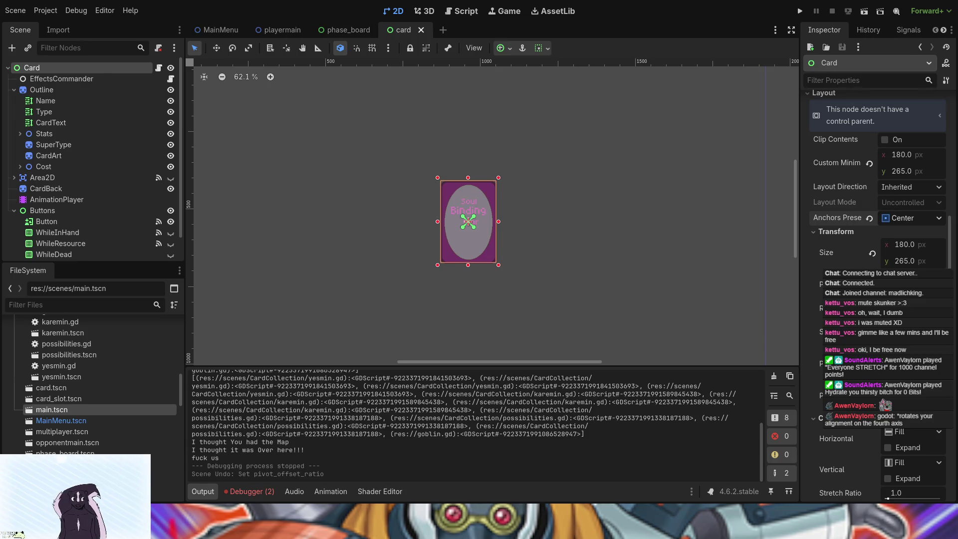
click(898, 230)
scroll(571, 259, down, 2)
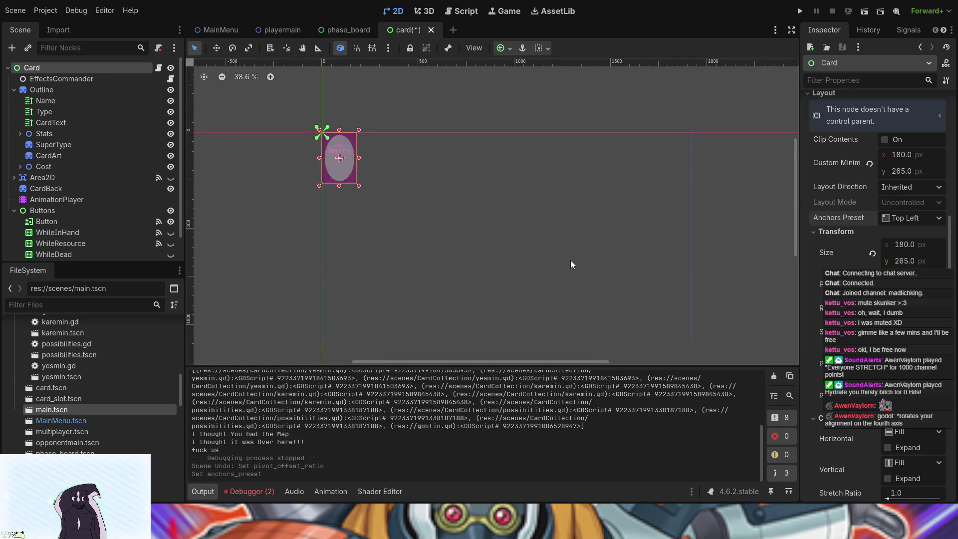
click(799, 10)
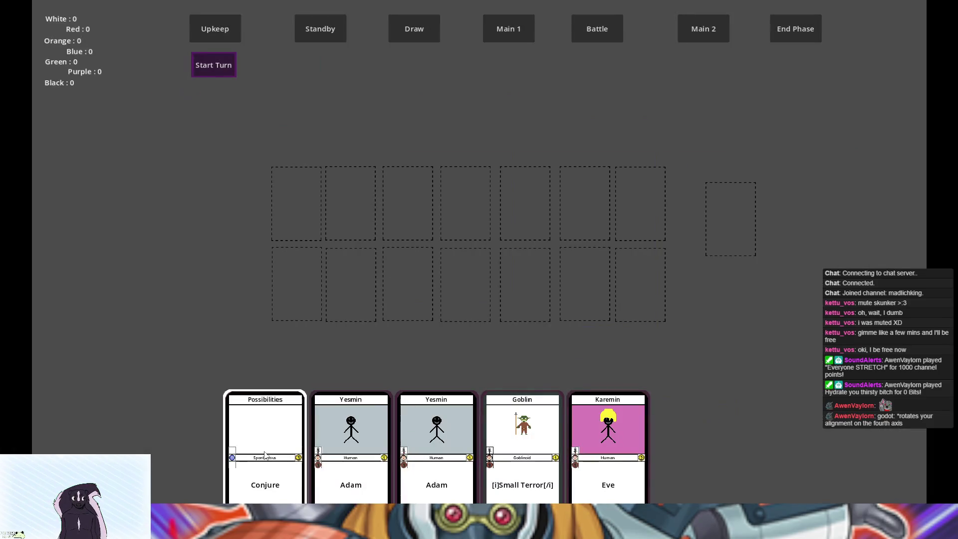
Step: Discard Possibilities and Yesmin, view the discarded cards, select Conjure, then close the game
click(265, 434)
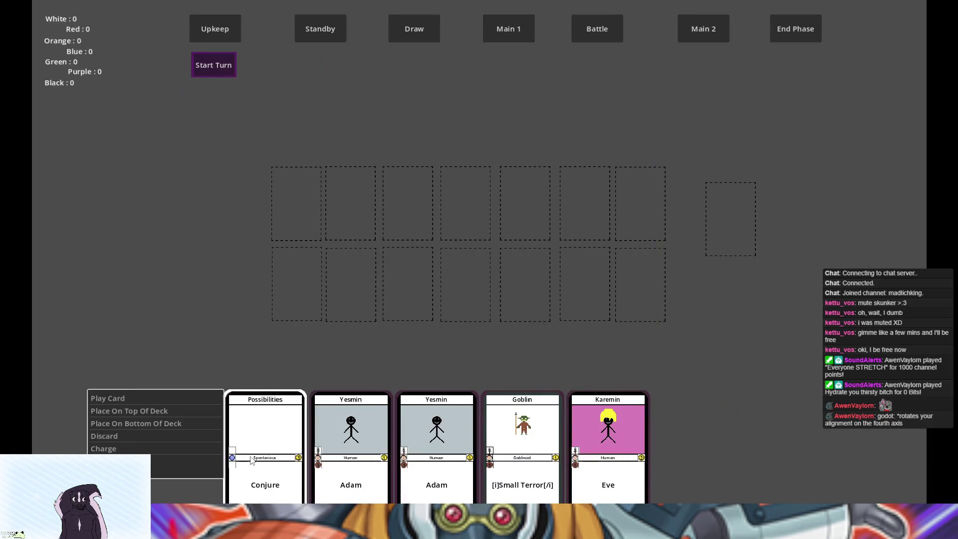
click(173, 434)
click(165, 410)
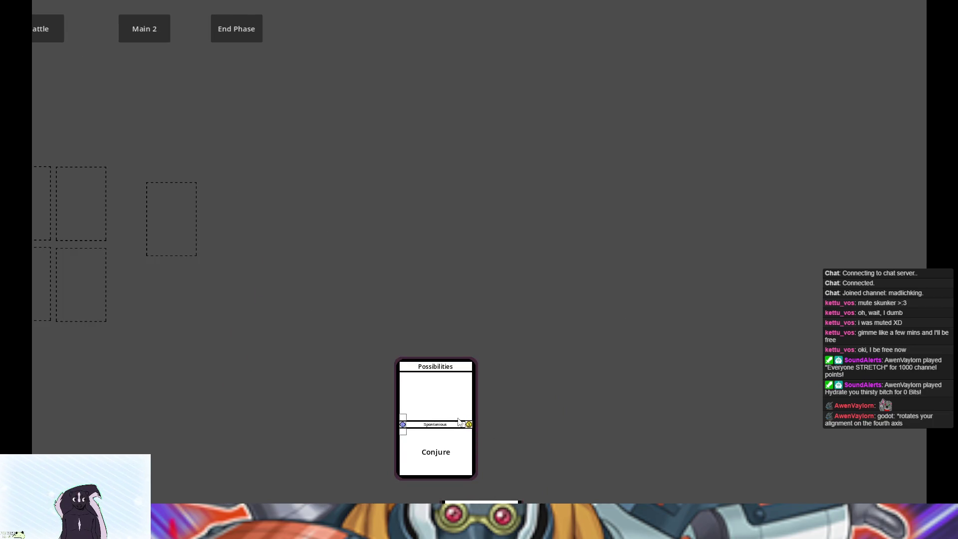
click(453, 419)
click(506, 361)
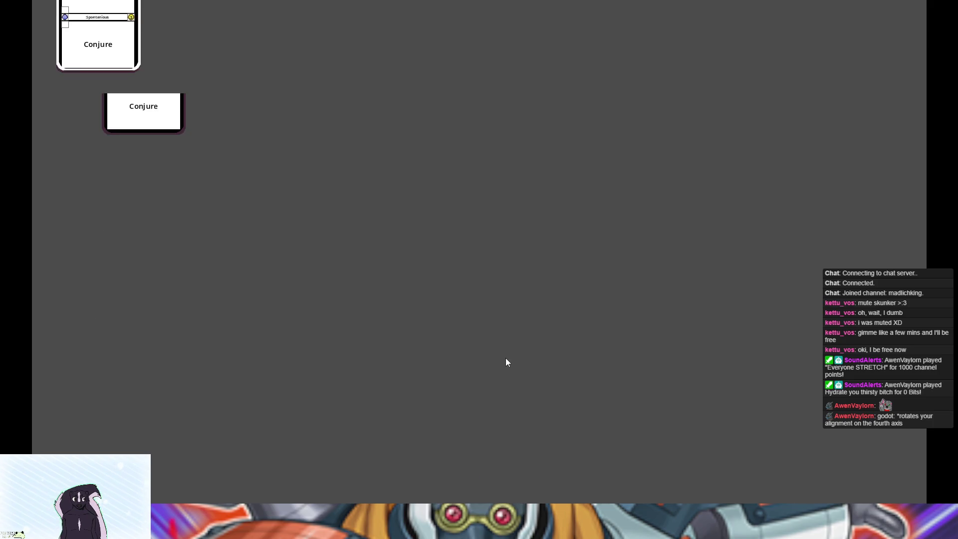
click(120, 120)
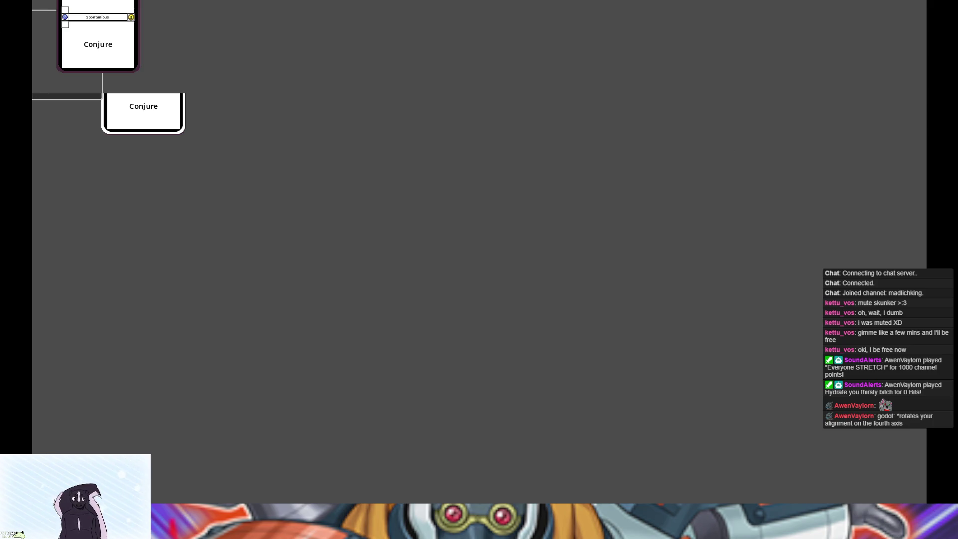
key(alt+F4)
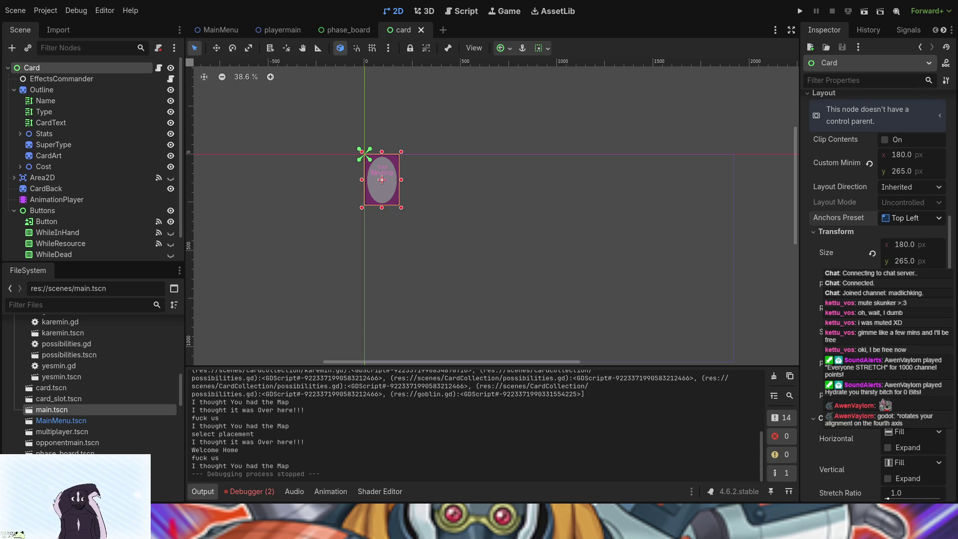
Step: Set the Card's Anchors Preset back to Center and switch to the playermain scene
click(903, 357)
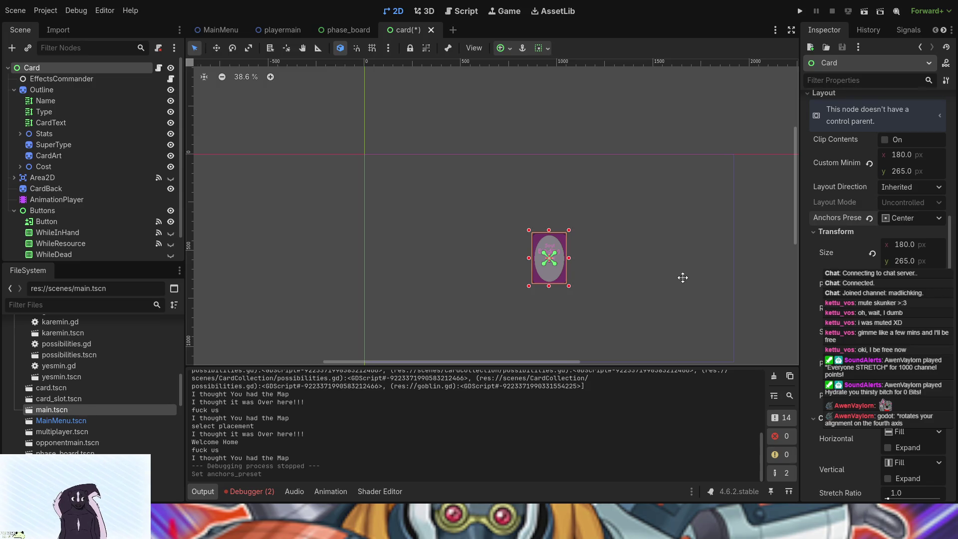
drag(681, 278, 543, 261)
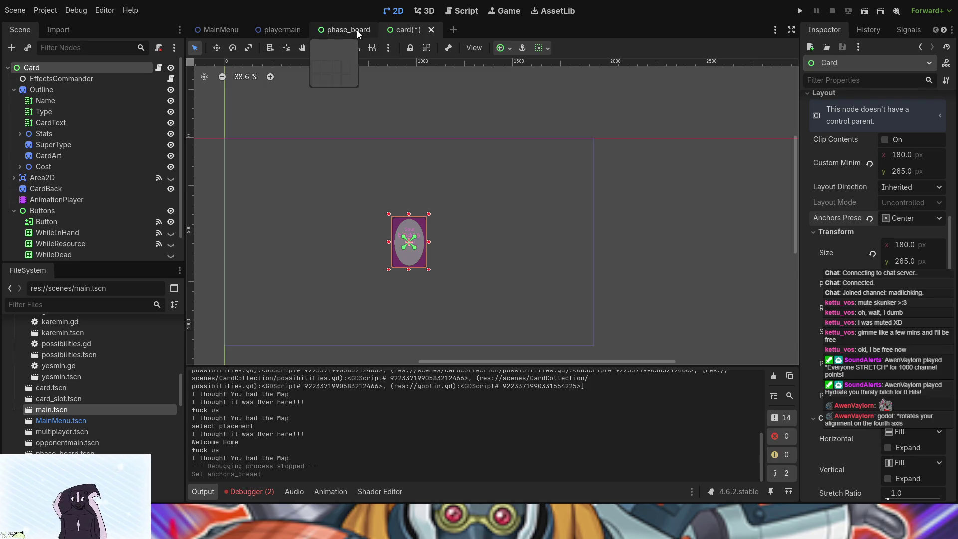
click(273, 30)
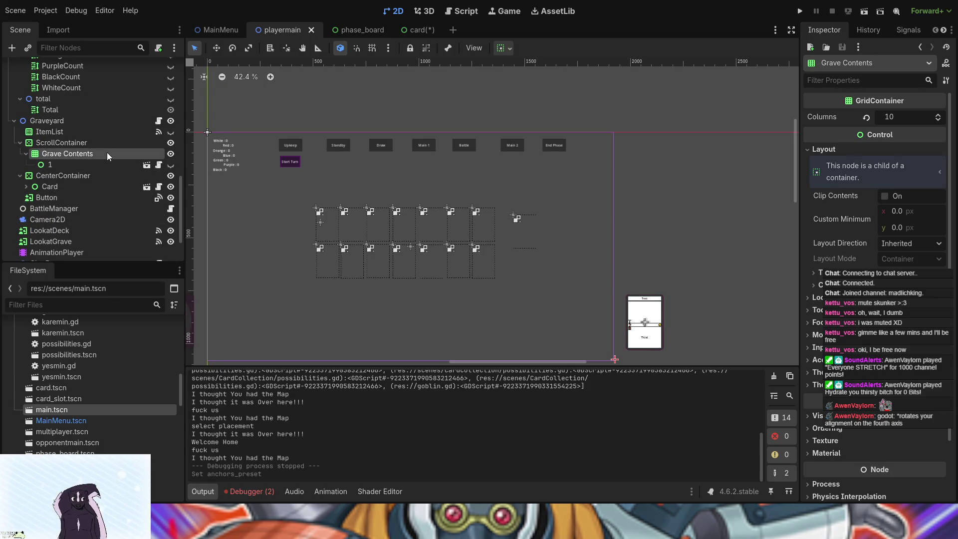
Step: Review the ScrollContainer and Grave Contents grid properties, then select Hand and switch to the card scene
click(95, 142)
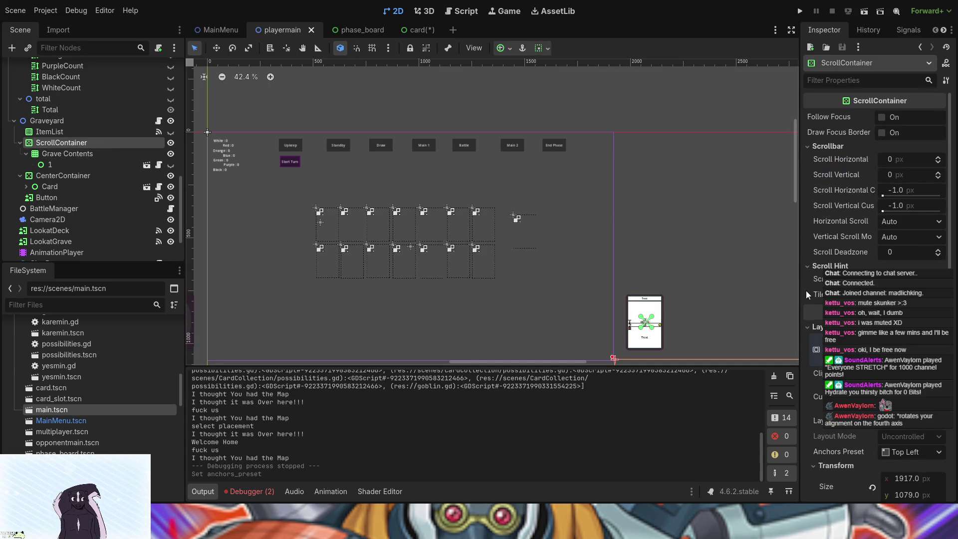
scroll(879, 225, down, 10)
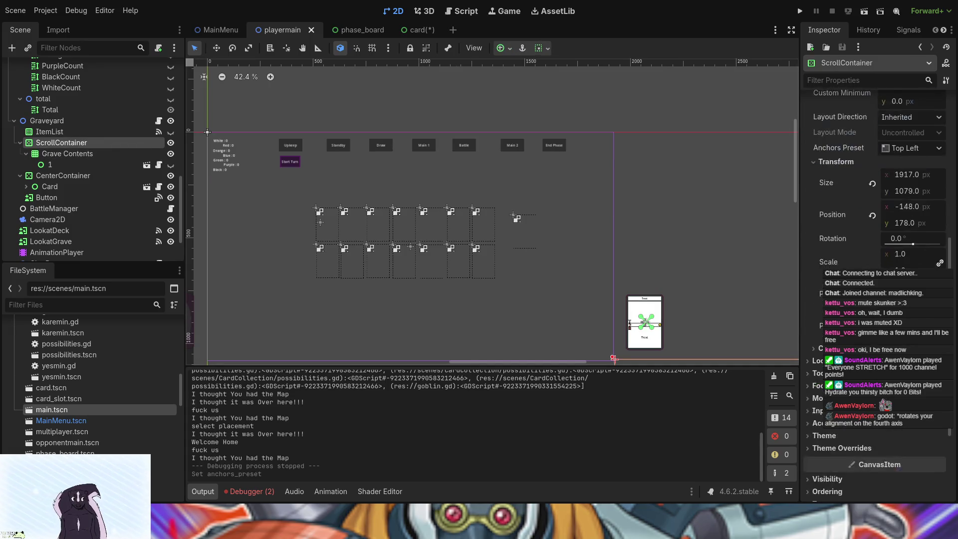
scroll(878, 225, up, 2)
click(66, 155)
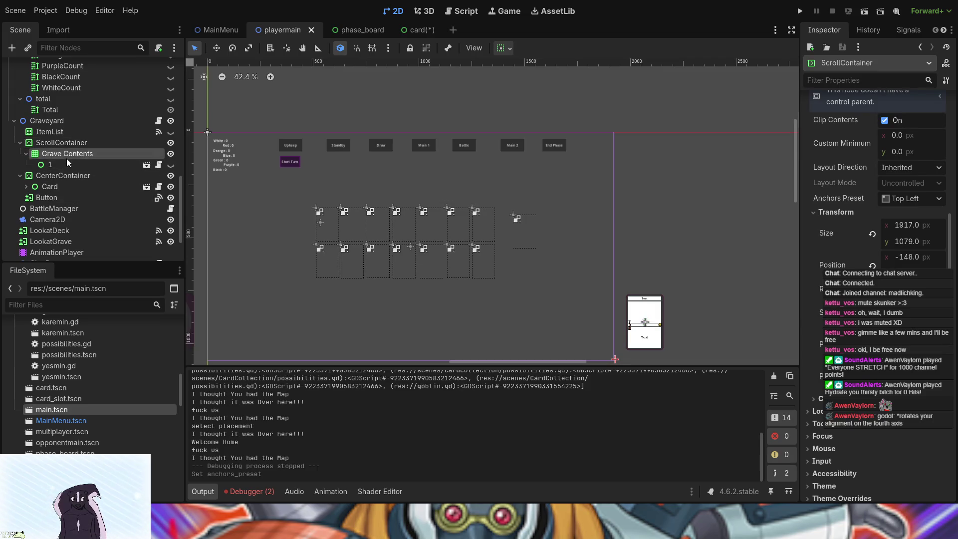
scroll(816, 372, down, 3)
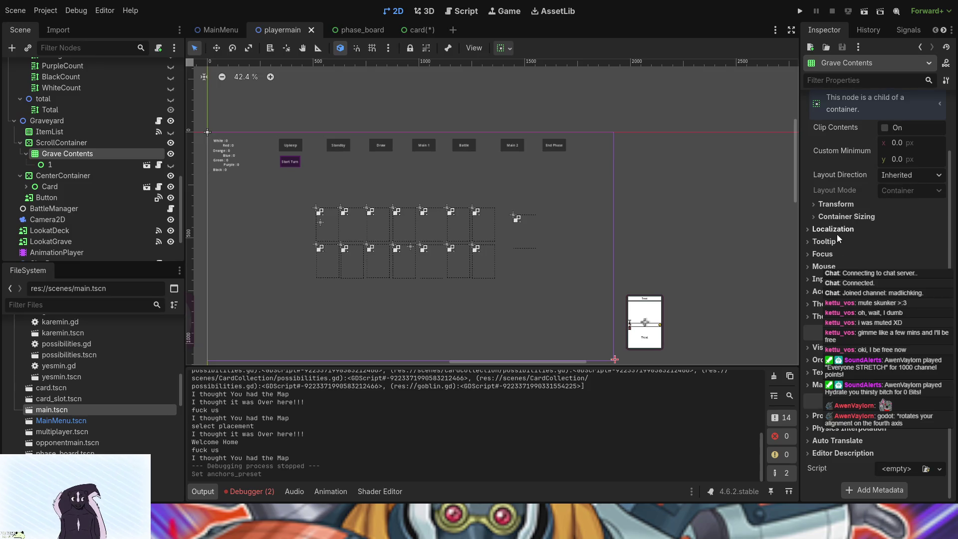
click(831, 216)
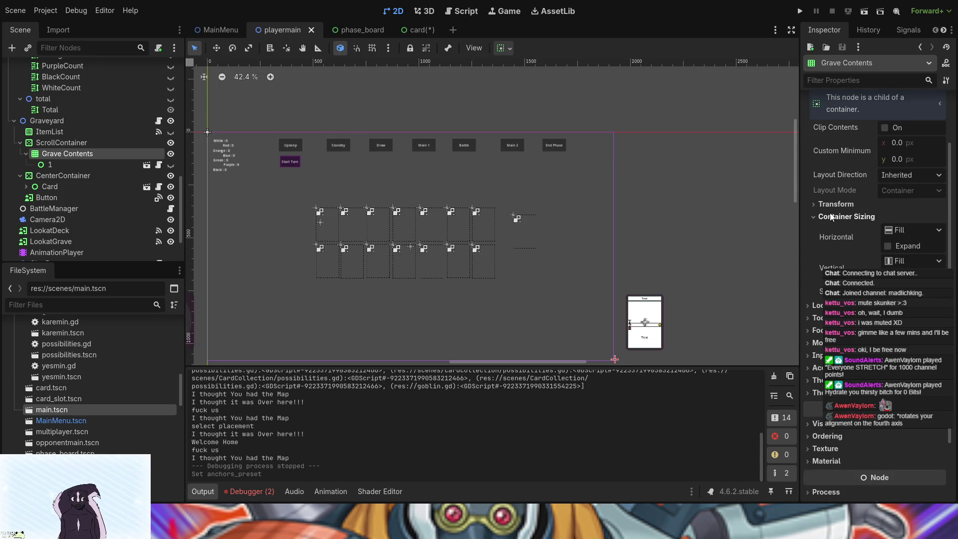
click(831, 216)
click(831, 205)
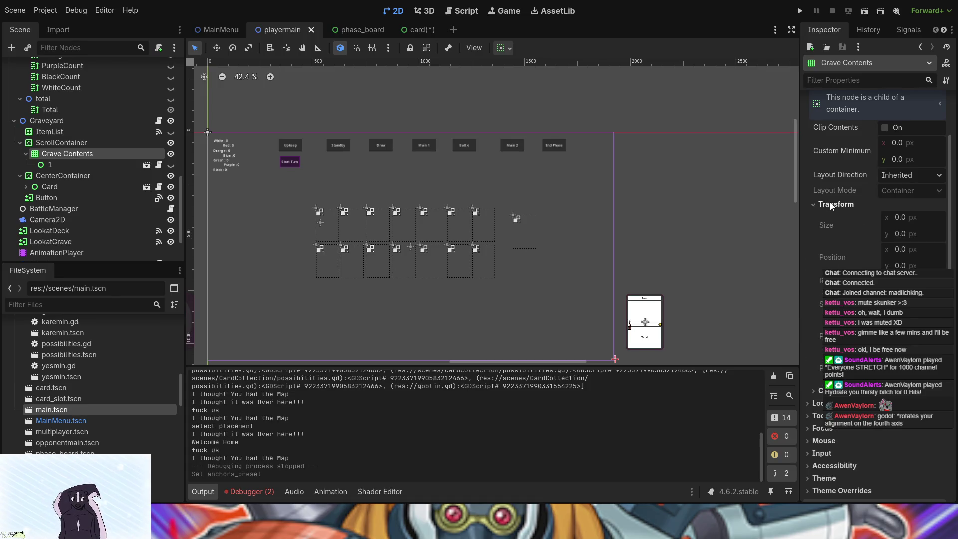
click(832, 205)
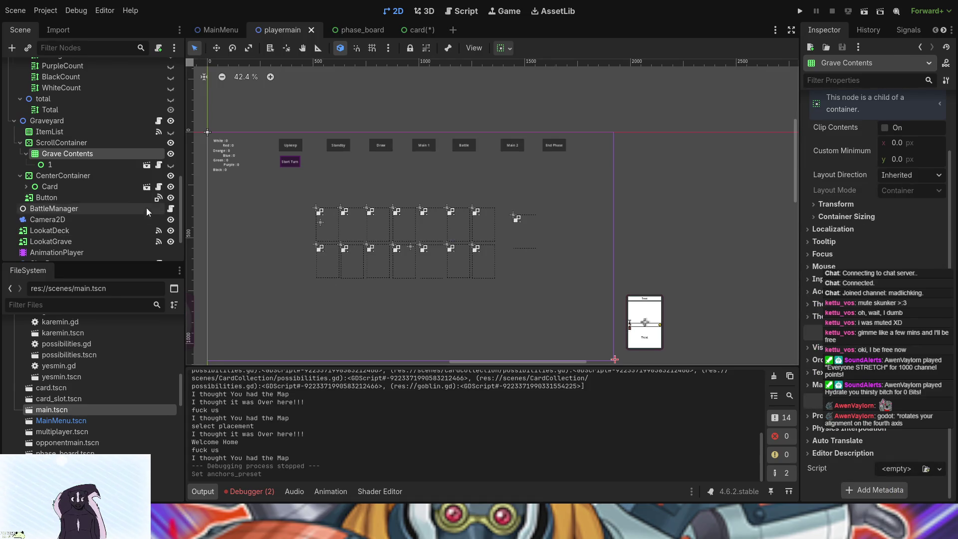
click(412, 342)
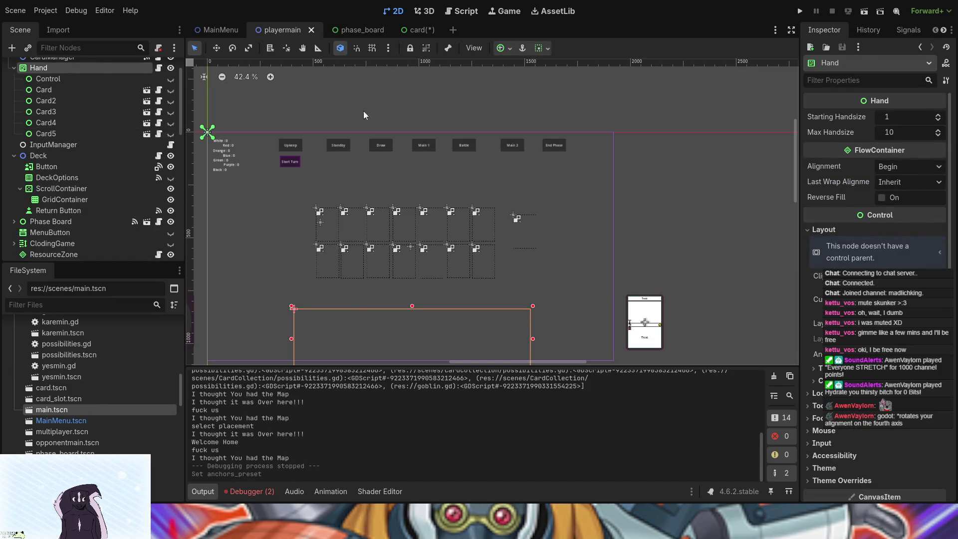
click(417, 31)
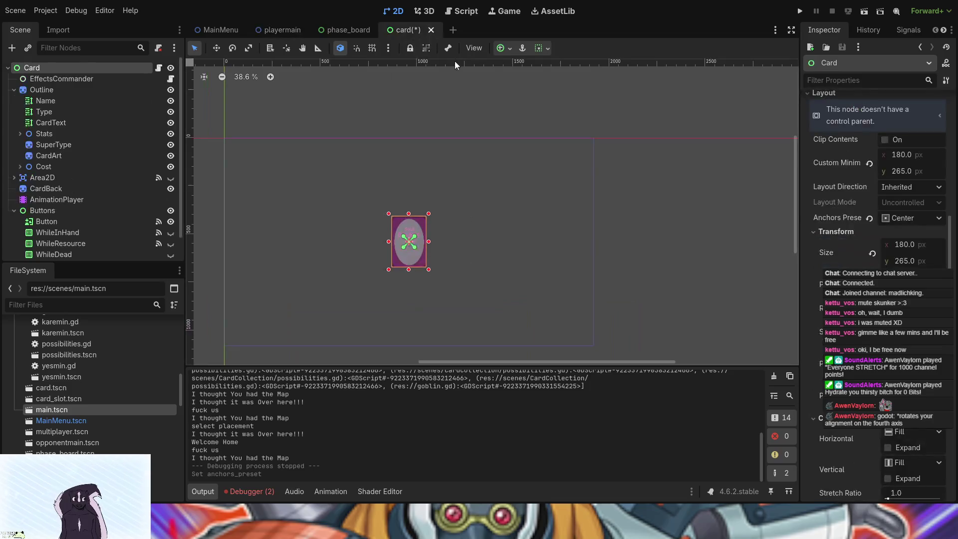
Step: Undo the Card's recent anchor and size-flag changes to restore horizontal and vertical expand
key(ctrl+z)
key(ctrl+z)
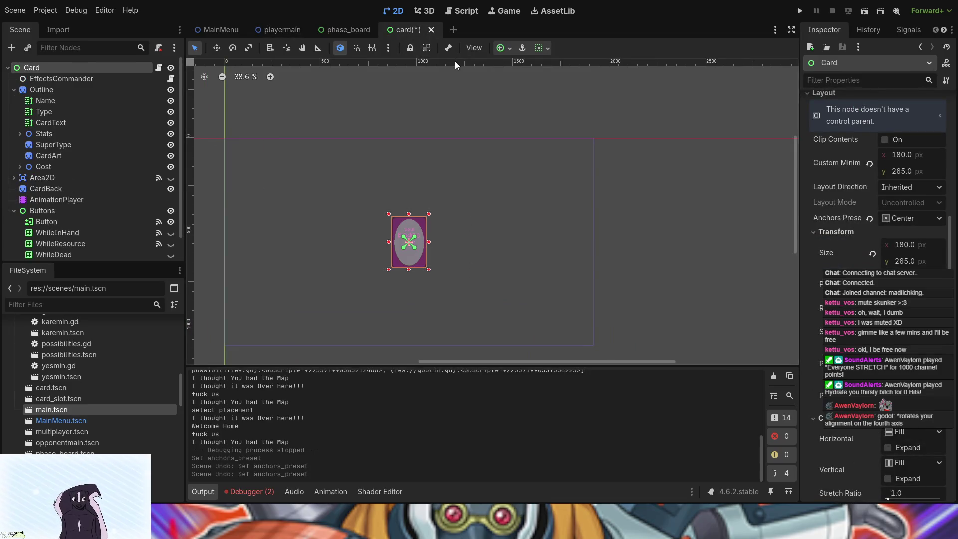
key(ctrl+z)
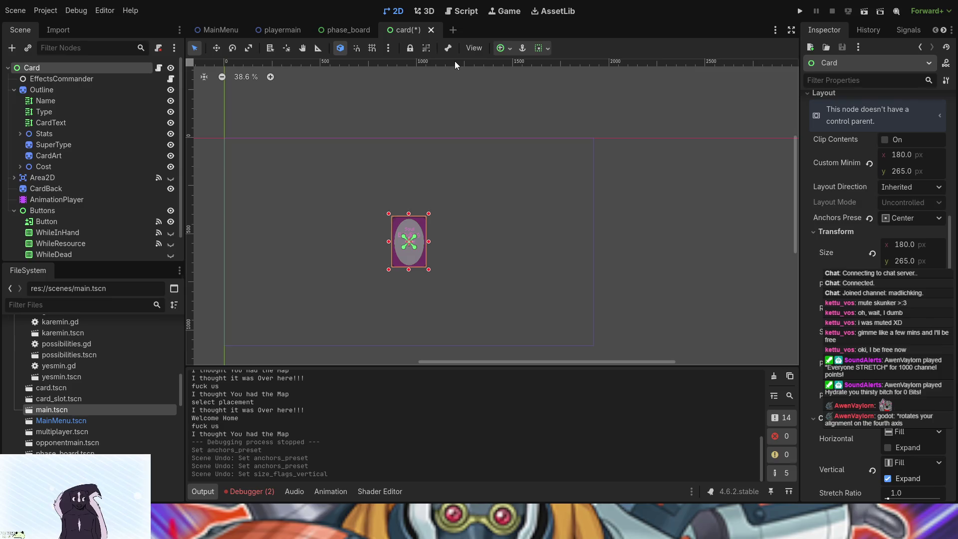
key(ctrl+z)
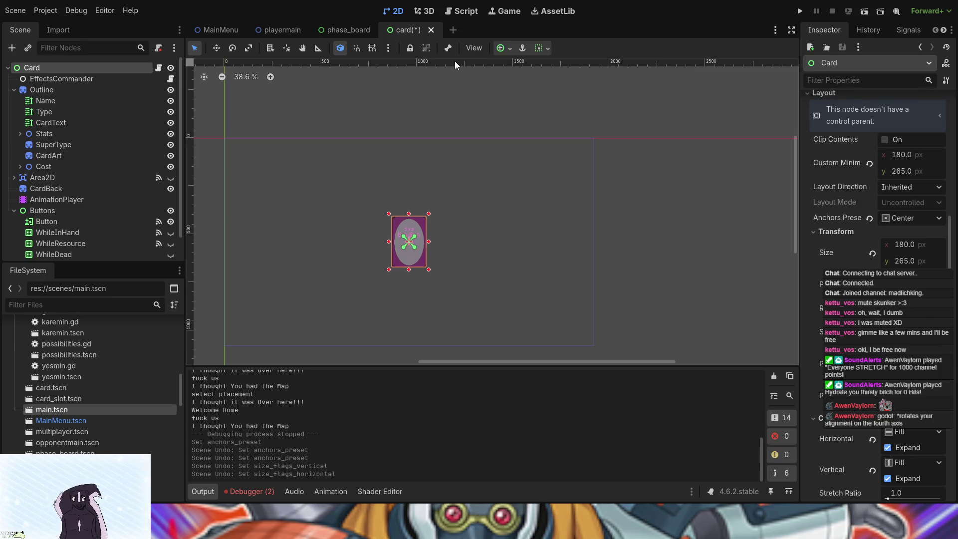
key(ctrl+z)
key(ctrl+z)
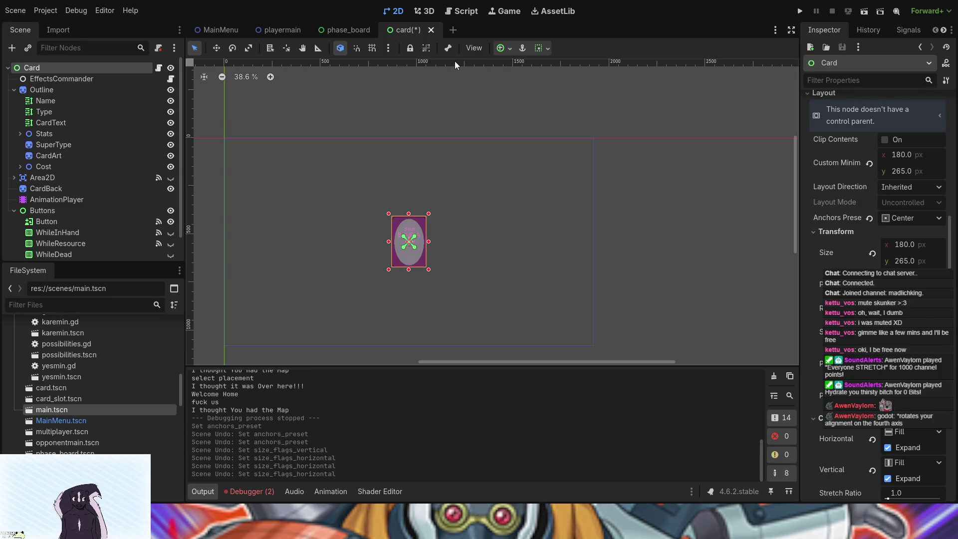
Step: Test-run and stop the project, then filter the Card's properties by 'min'
click(800, 12)
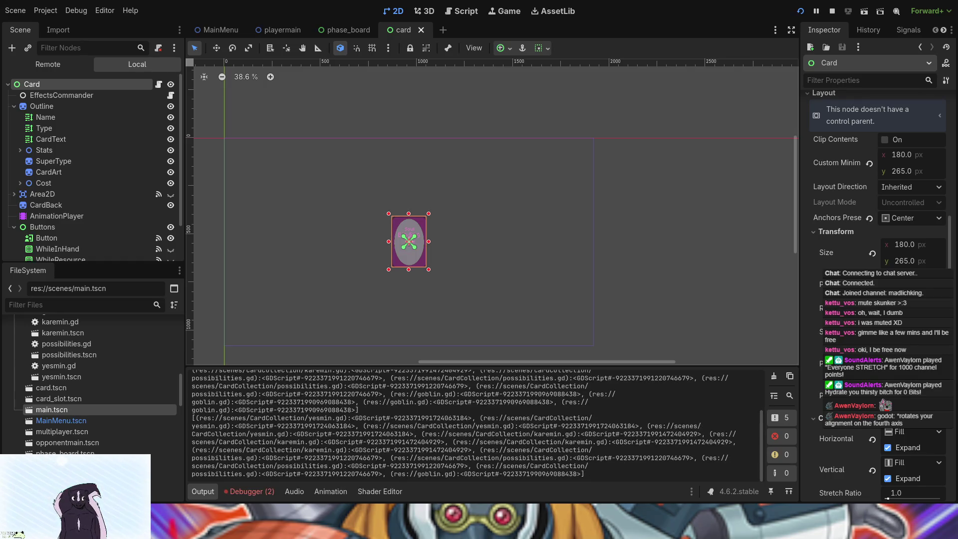
key(F8)
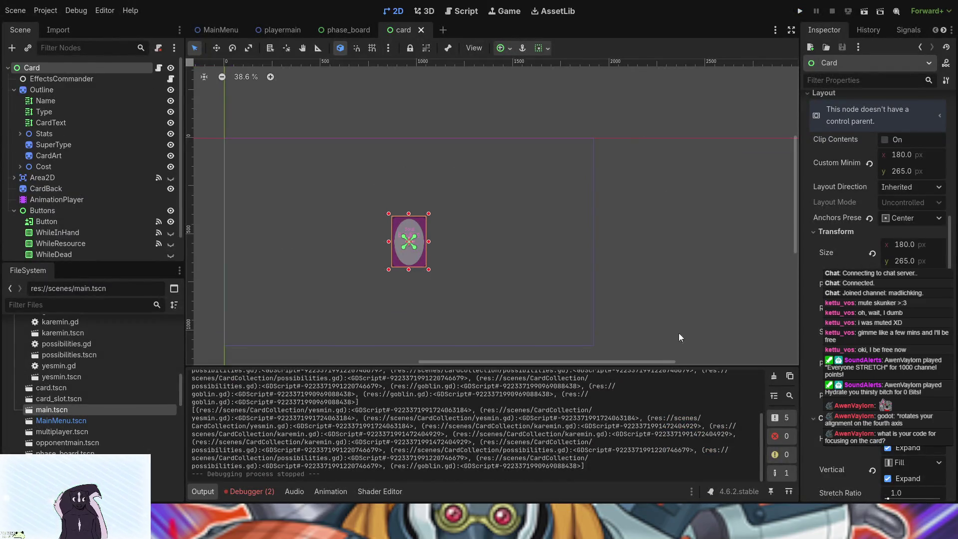
scroll(873, 300, down, 5)
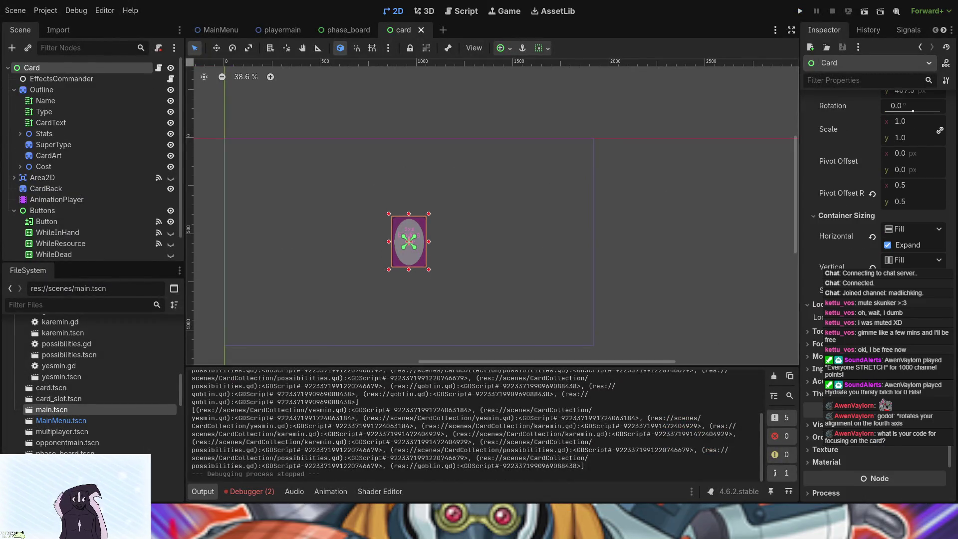
click(832, 84)
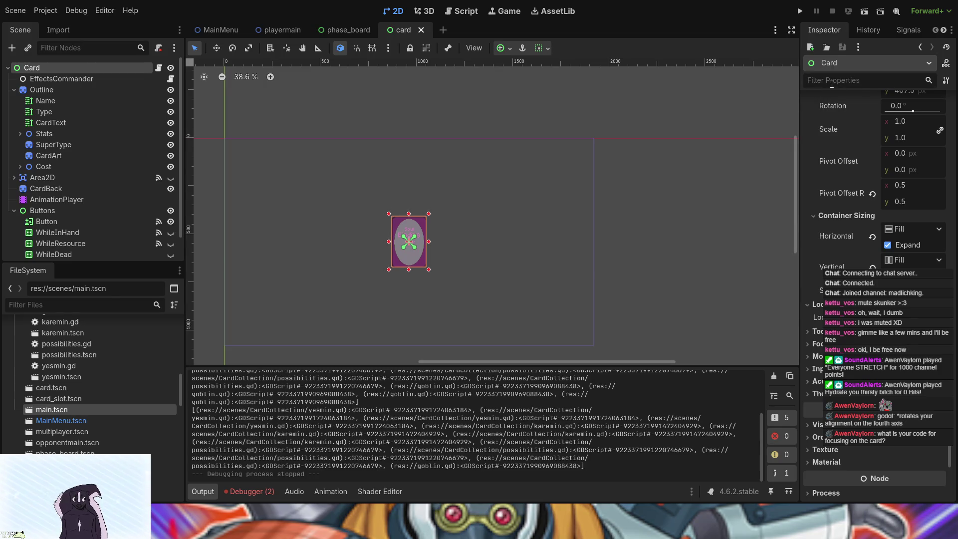
text(min)
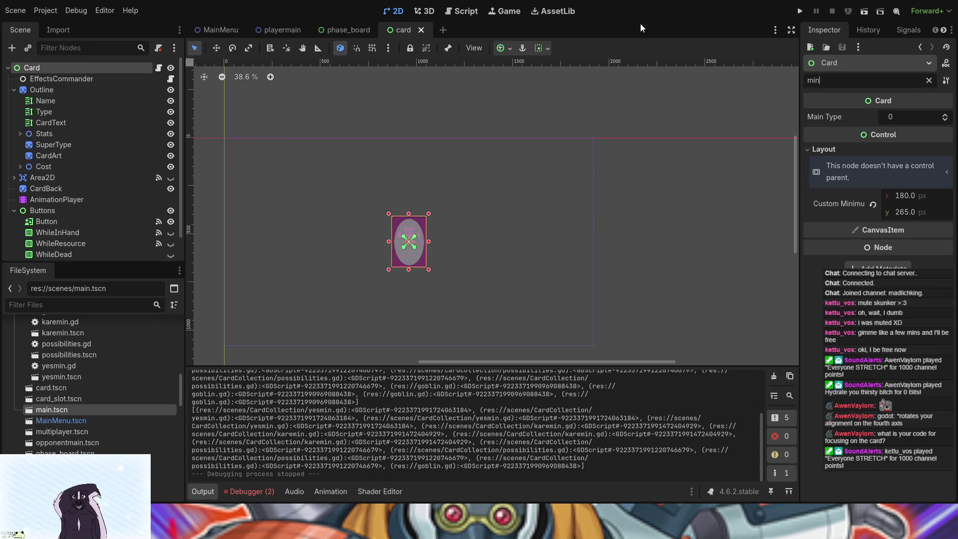
click(801, 11)
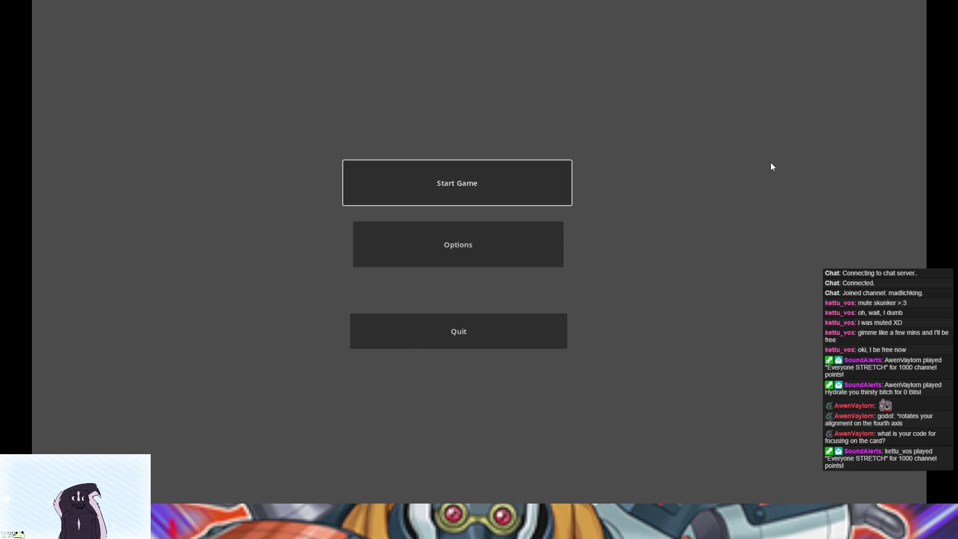
key(Return)
key(Return)
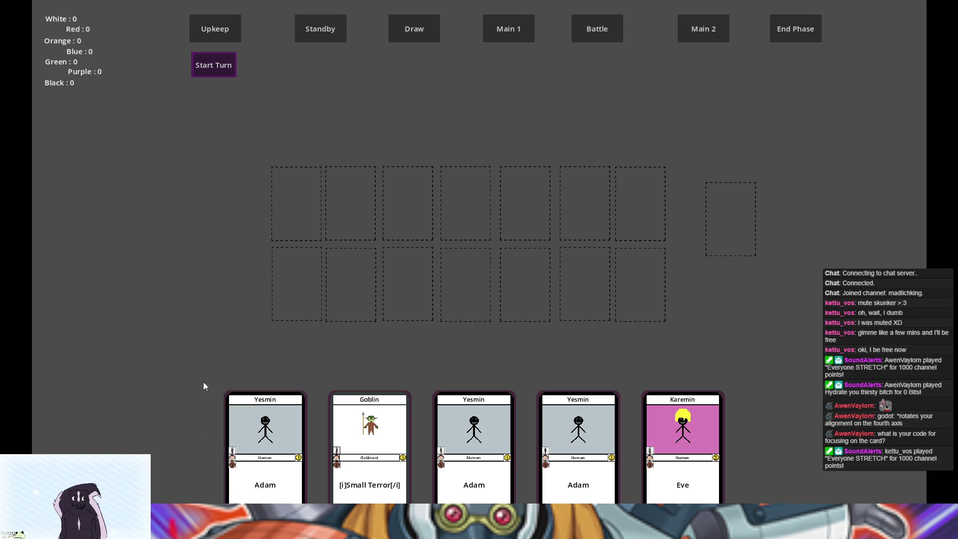
click(474, 429)
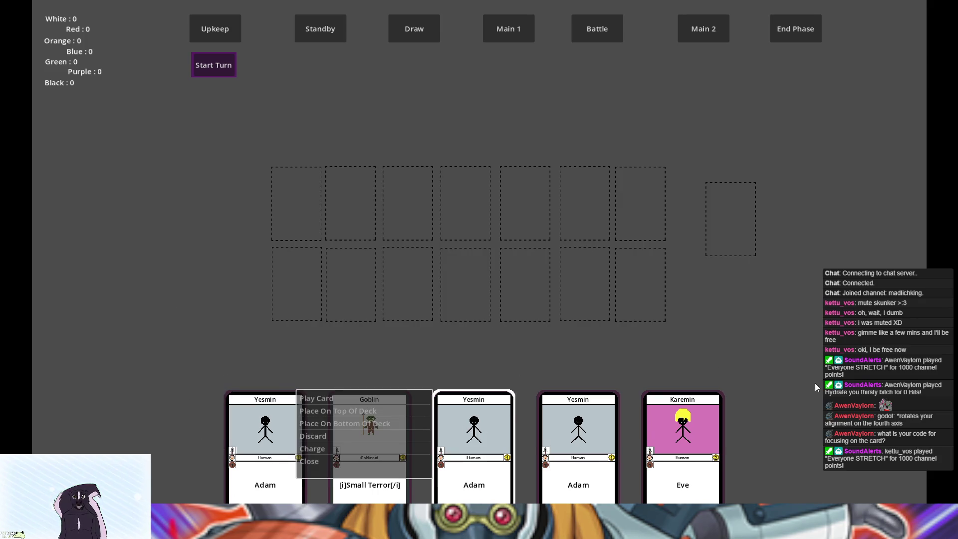
click(475, 420)
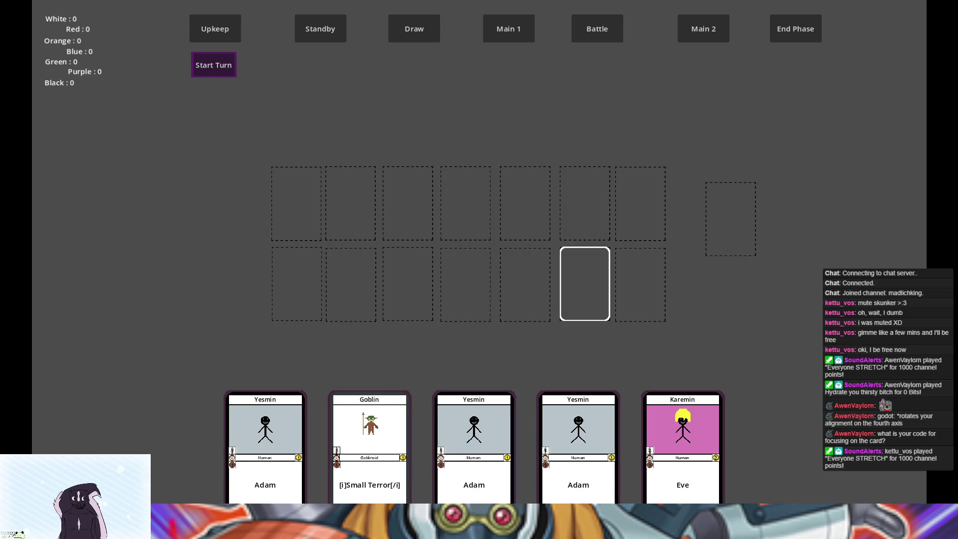
click(370, 434)
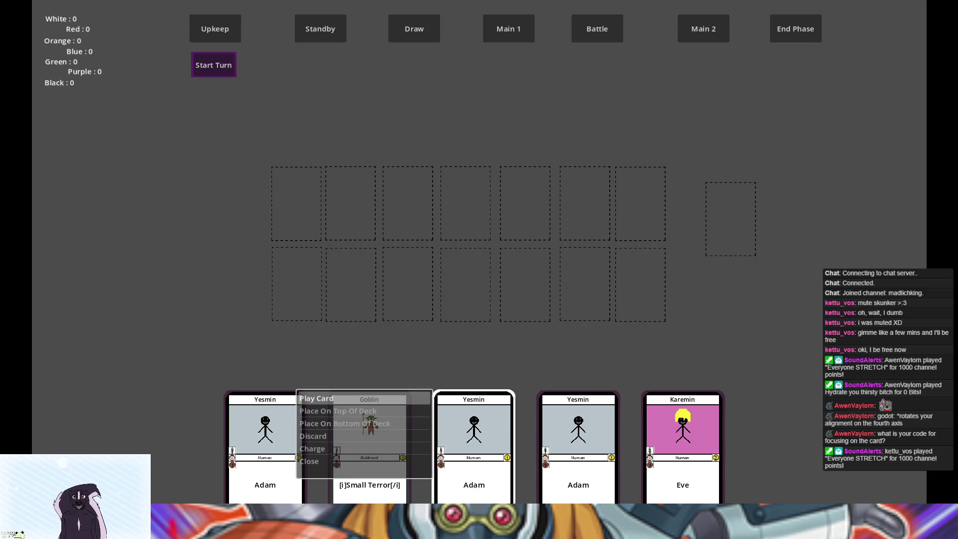
click(316, 398)
click(443, 170)
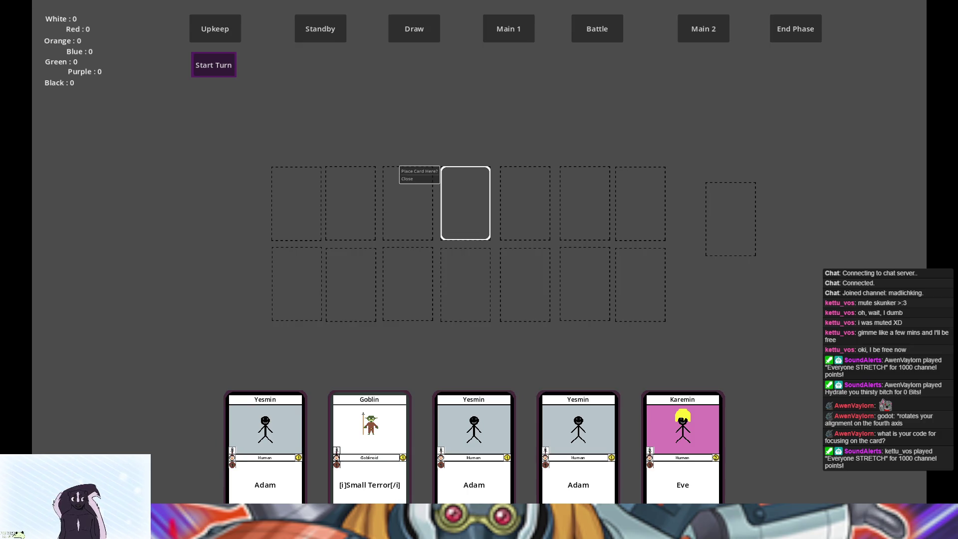
click(435, 171)
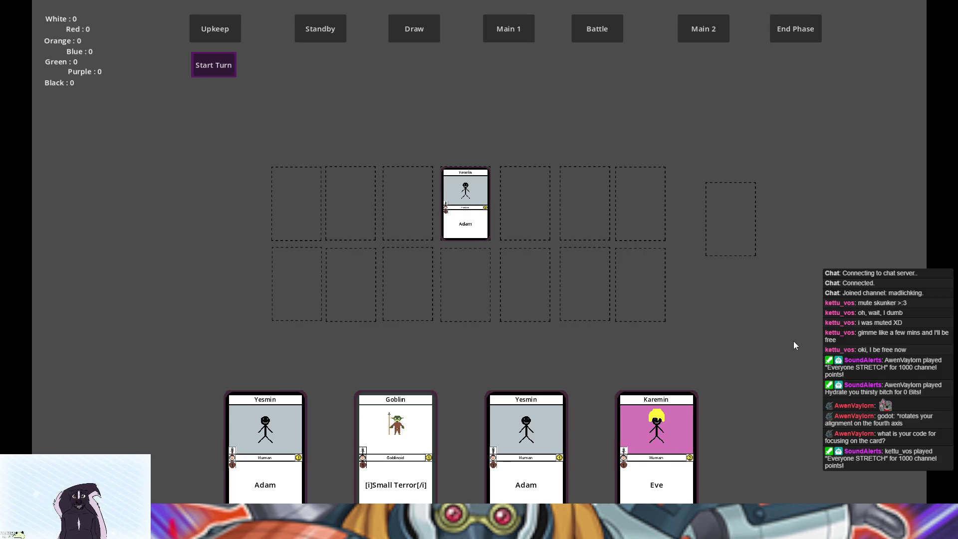
click(518, 444)
click(372, 436)
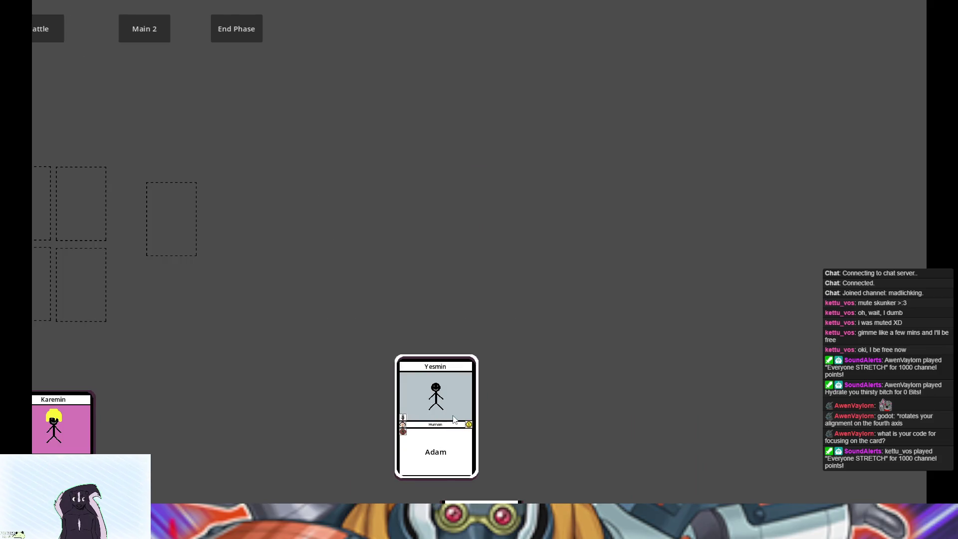
click(434, 389)
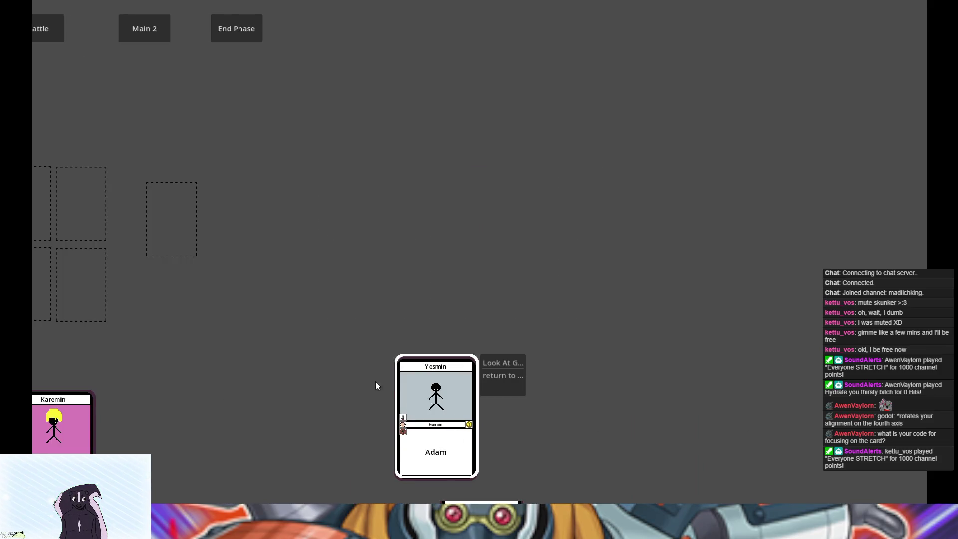
click(506, 364)
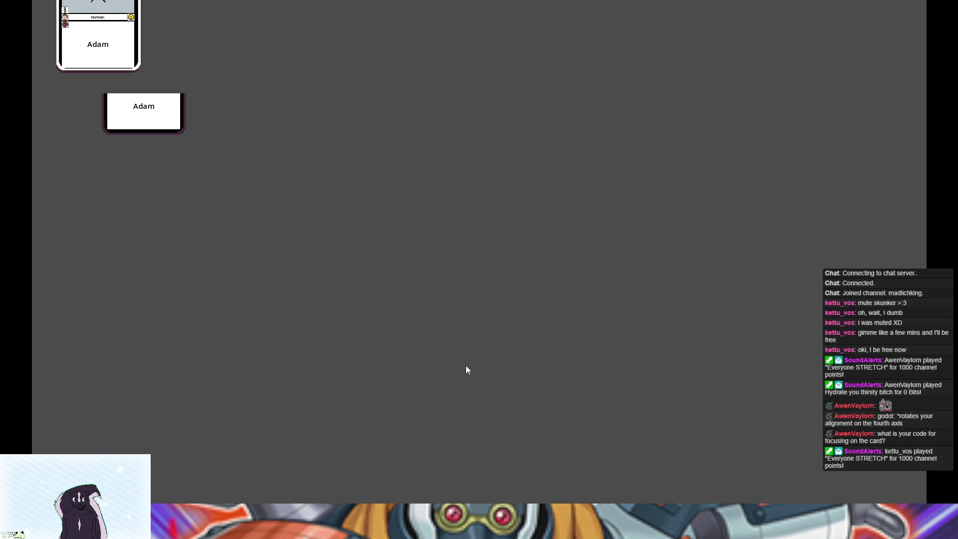
click(118, 111)
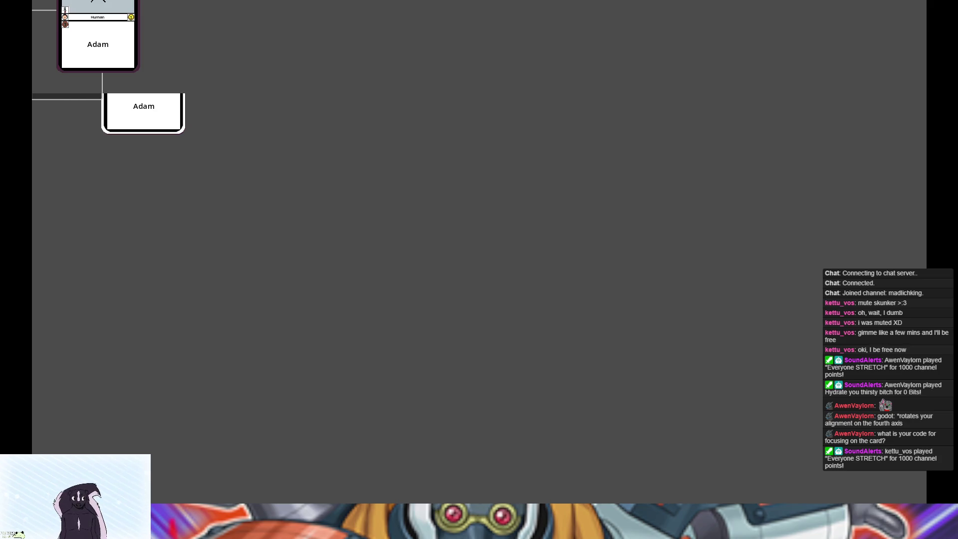
key(alt+F4)
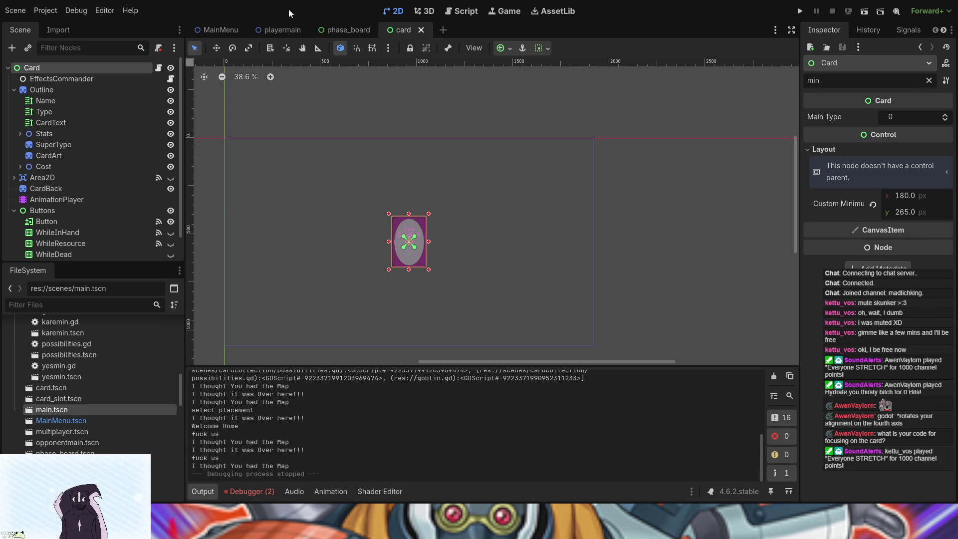
Step: In the player main scene, make grave card 1 visible and select it on the canvas
click(270, 31)
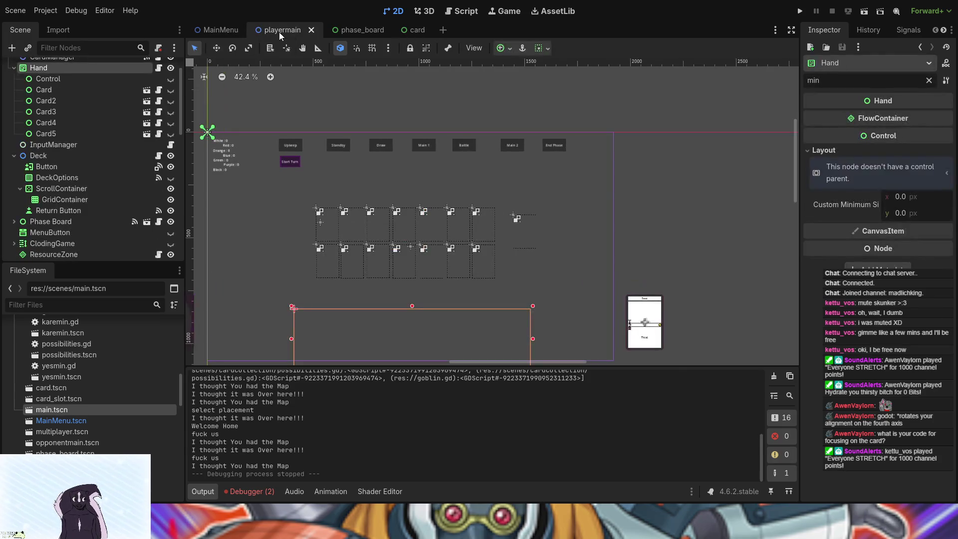
drag(574, 319, 246, 184)
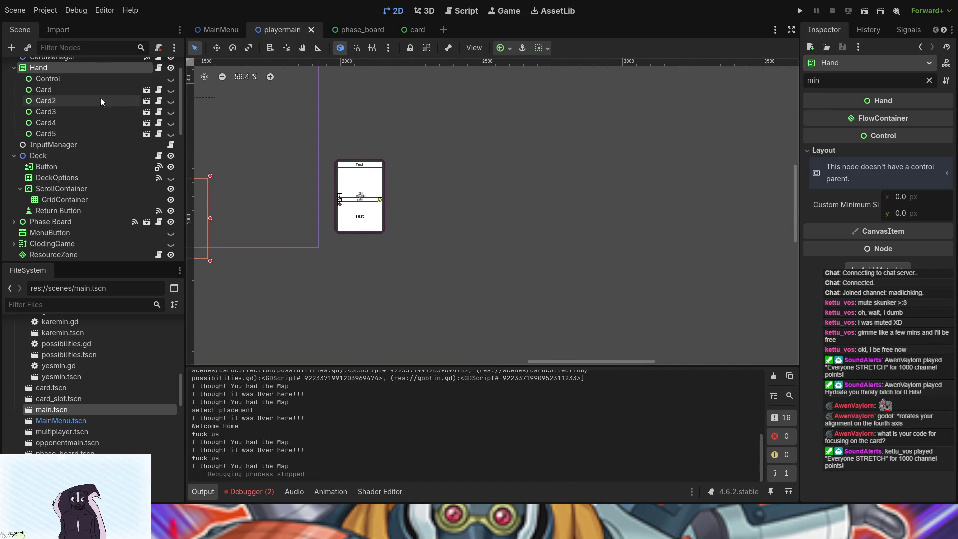
scroll(110, 139, down, 10)
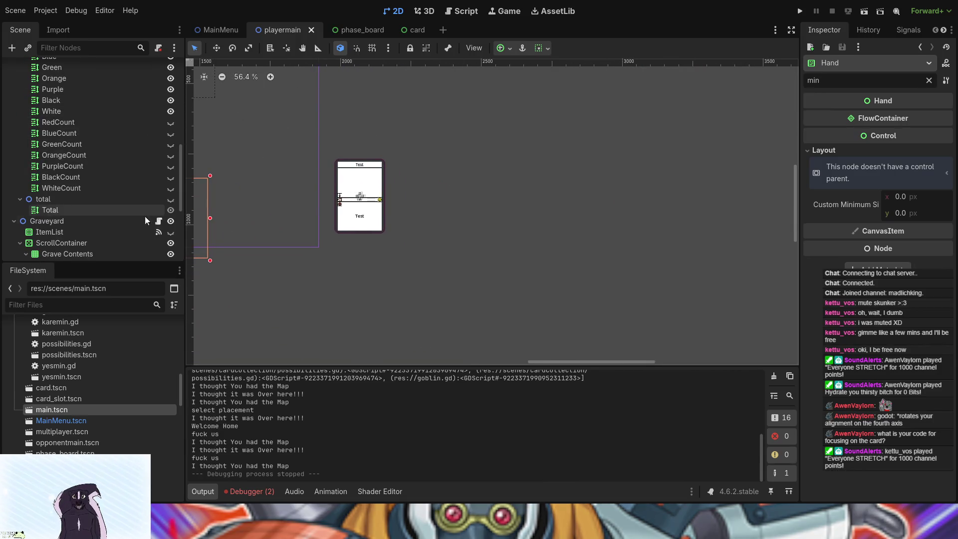
scroll(147, 234, down, 3)
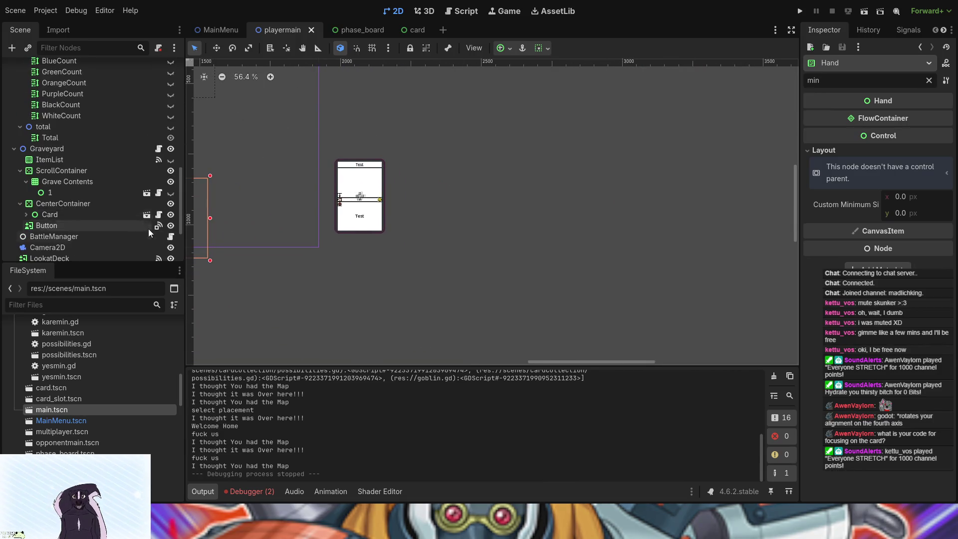
click(171, 193)
click(357, 283)
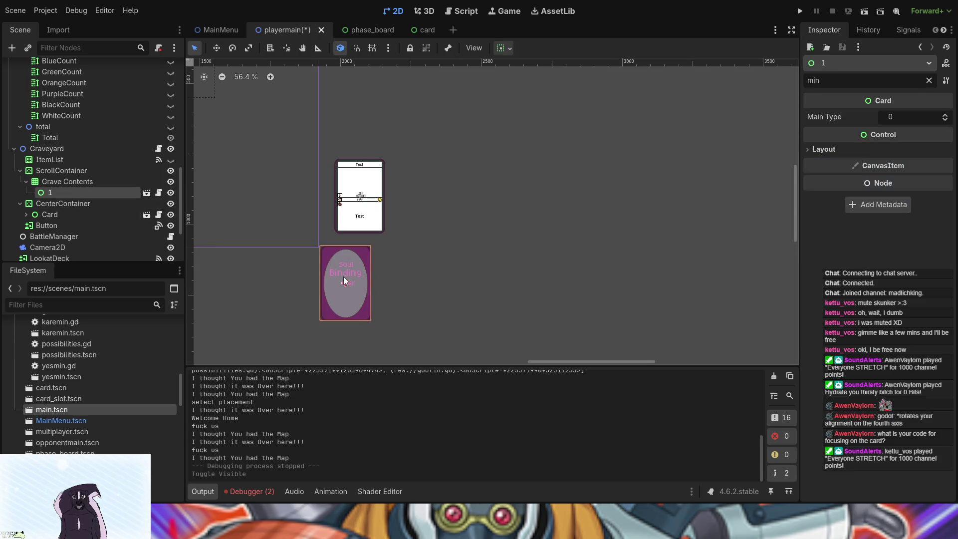
drag(443, 287, 522, 263)
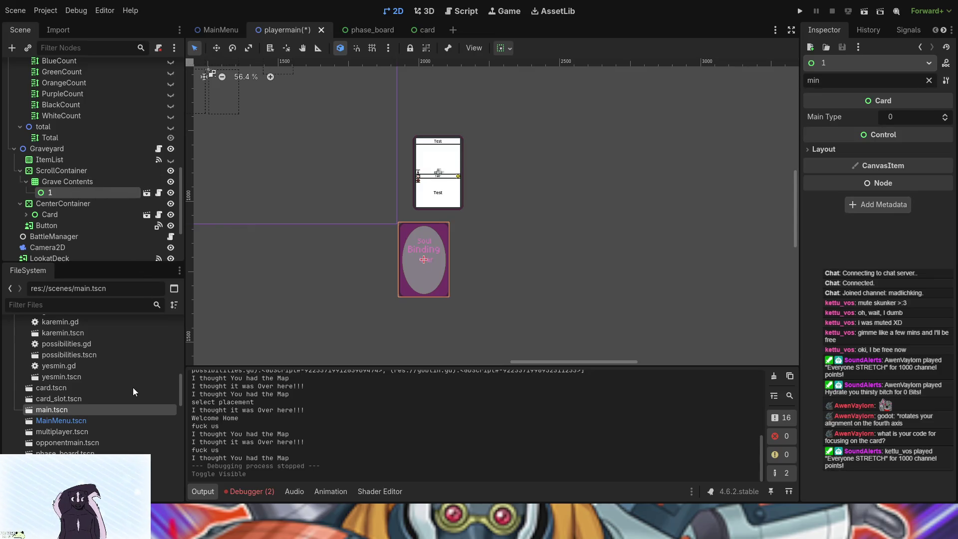
Step: Hide CardBack to reveal the card front, and drag the Button to the right
scroll(76, 232, down, 4)
scroll(76, 230, down, 5)
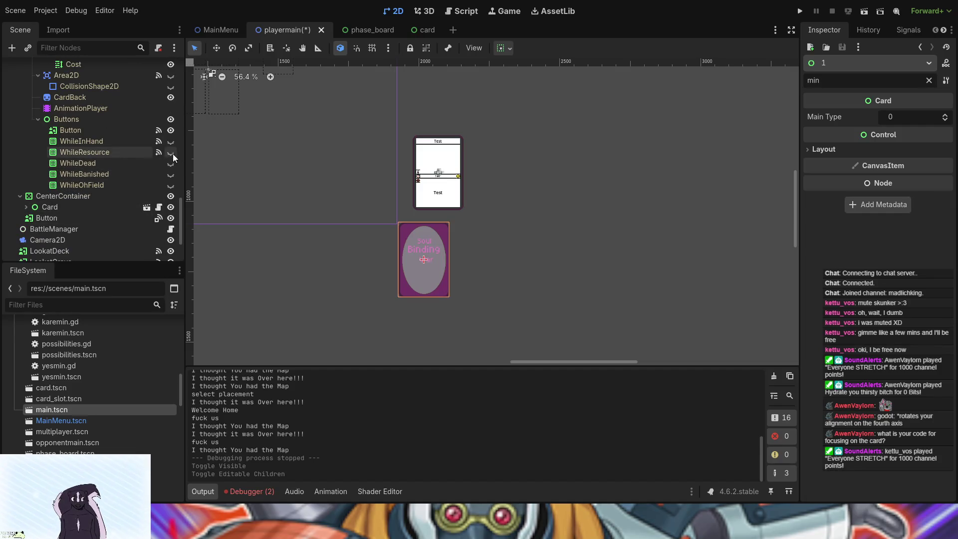
click(171, 152)
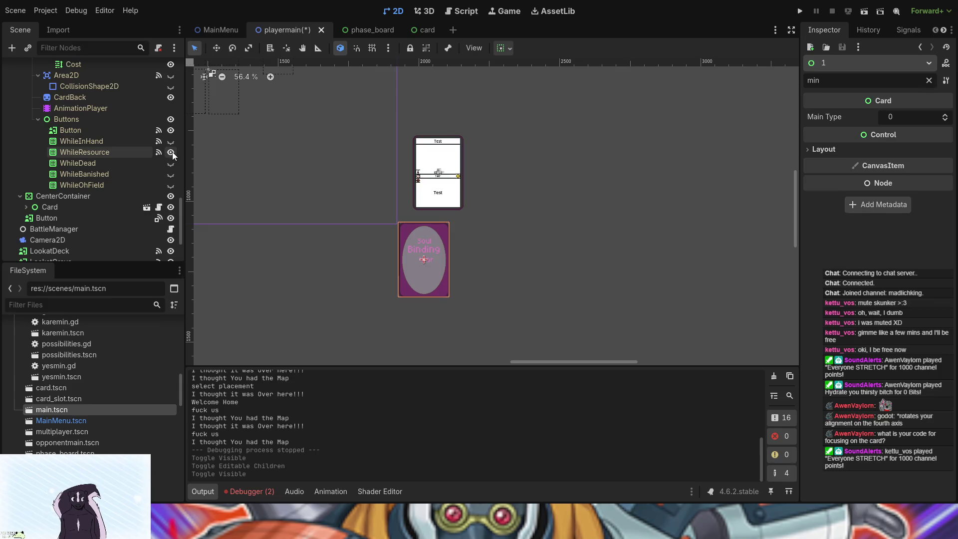
click(171, 152)
click(171, 142)
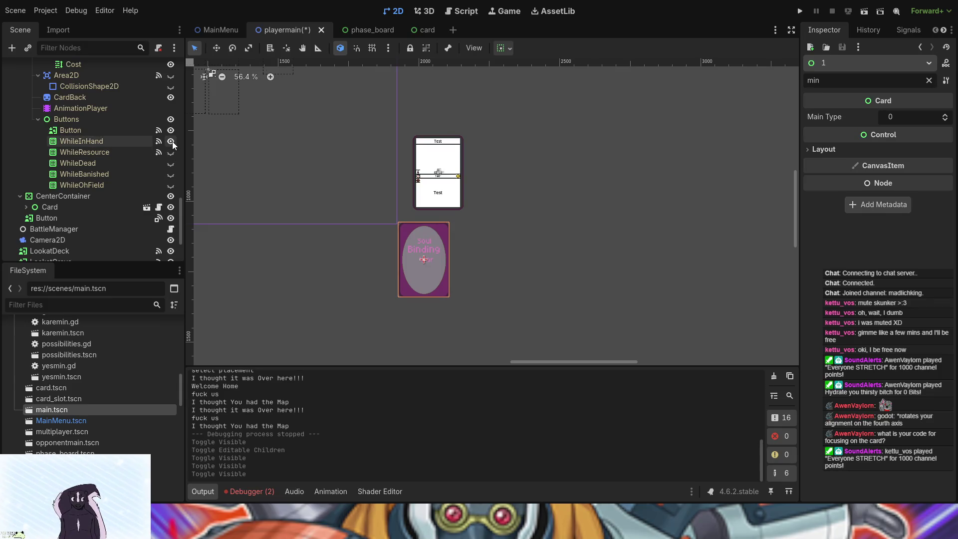
click(170, 98)
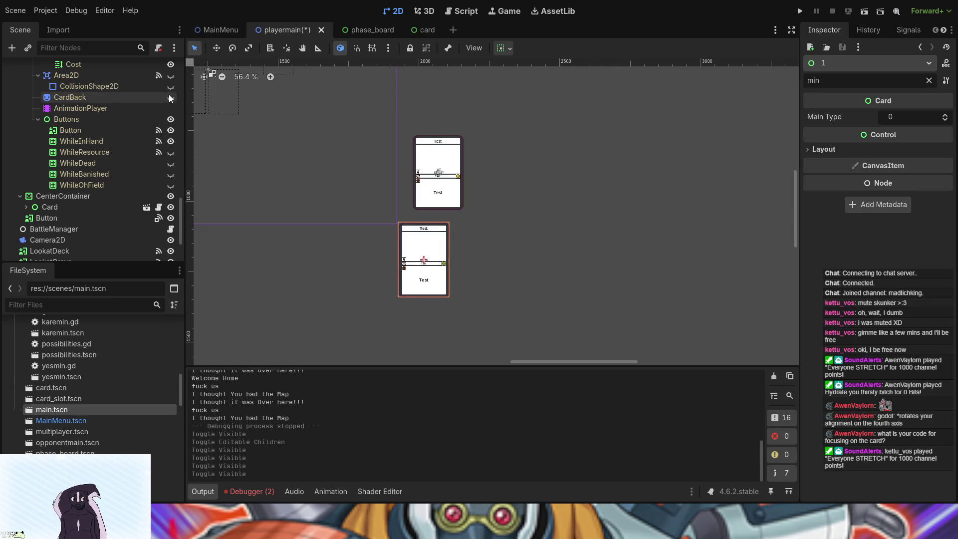
click(170, 141)
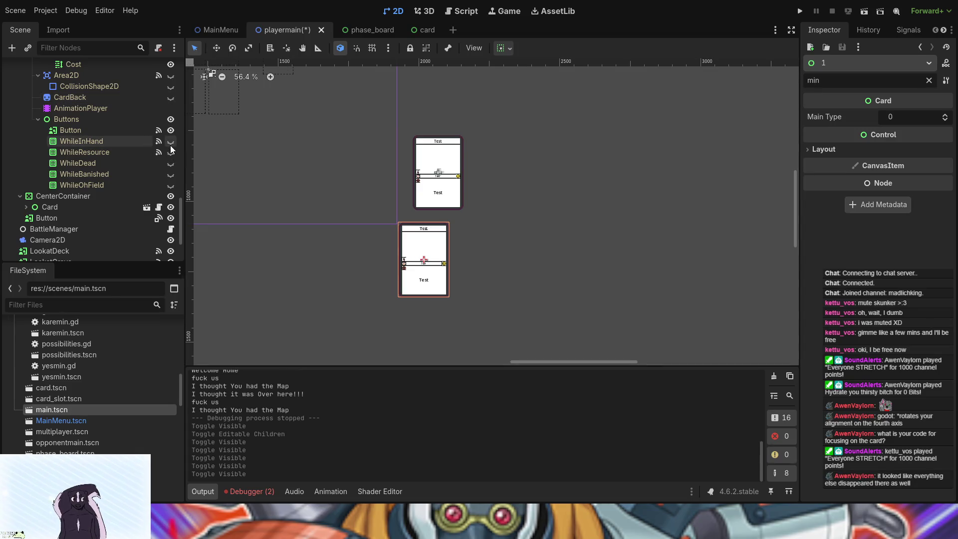
drag(420, 278, 490, 279)
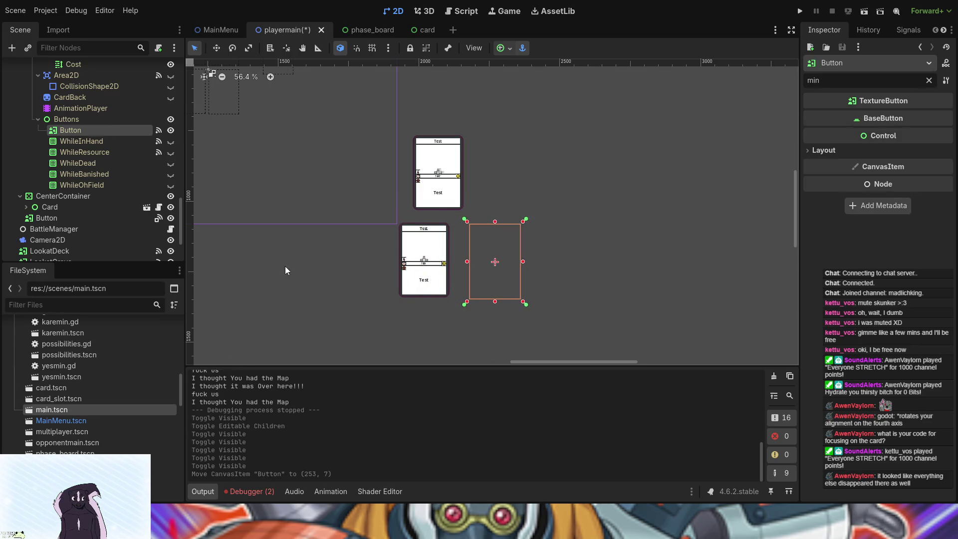
Step: Undo the Button move and select grave card 1, trying to reposition it in Move mode
key(ctrl+z)
key(Right)
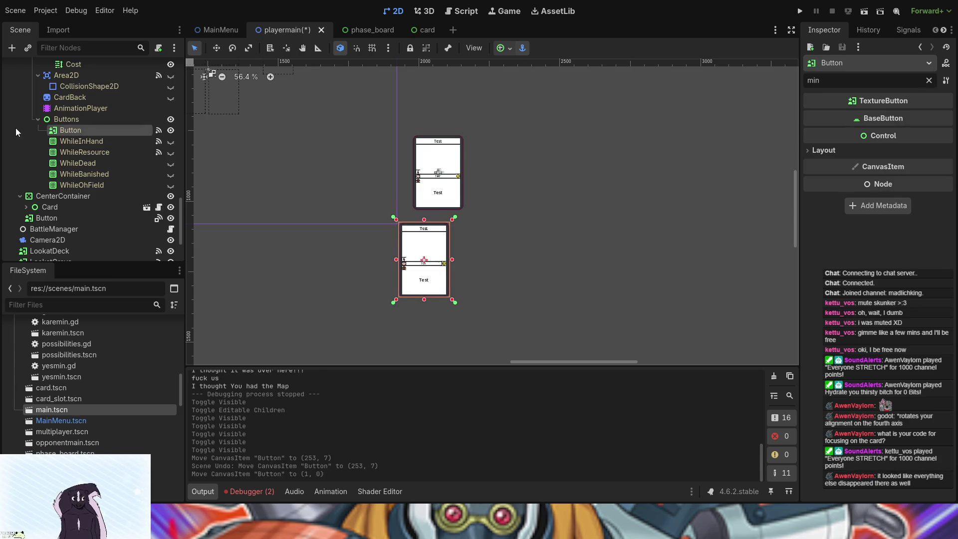
scroll(25, 130, up, 4)
scroll(36, 134, up, 5)
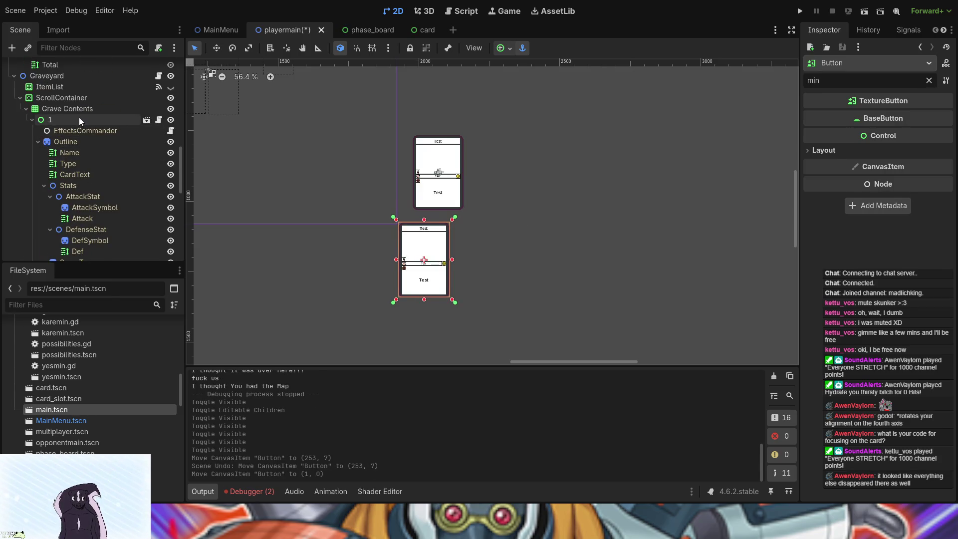
click(79, 118)
click(216, 48)
click(434, 260)
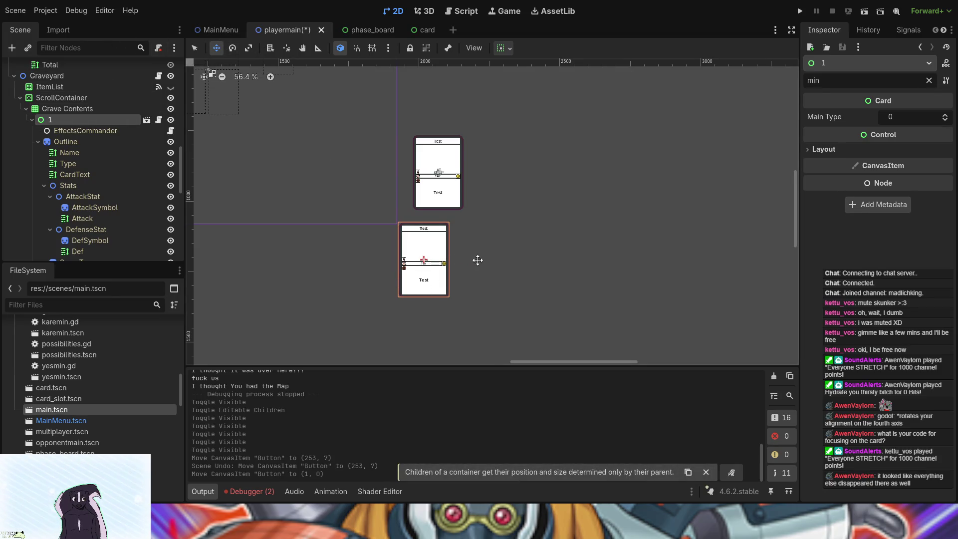
click(329, 244)
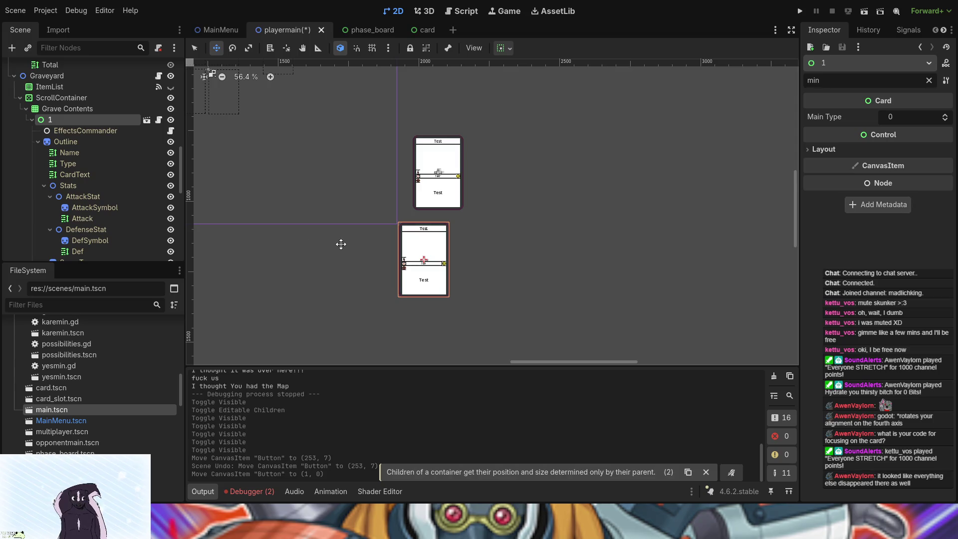
Step: Duplicate card 1 as card 2 and toggle WhileInHand's visibility on and off
click(32, 120)
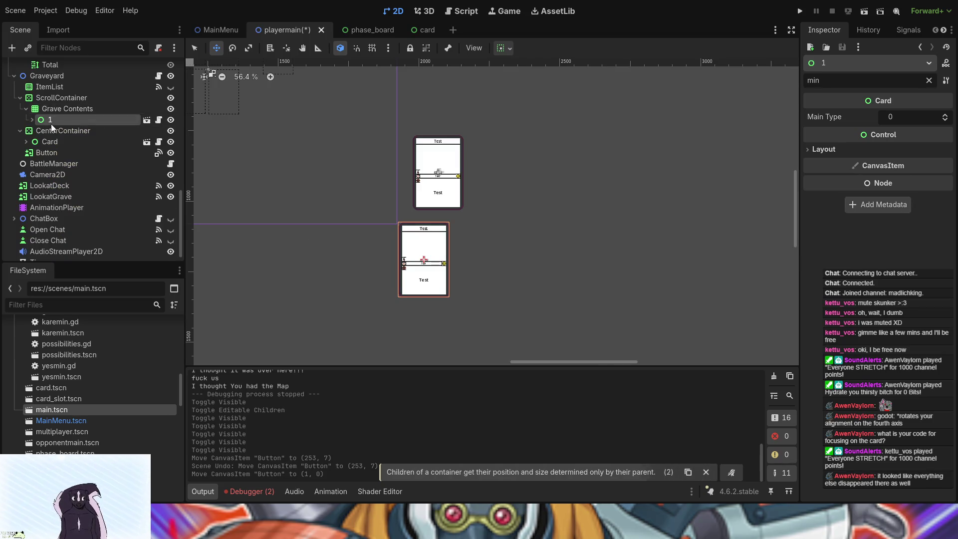
key(ctrl+d)
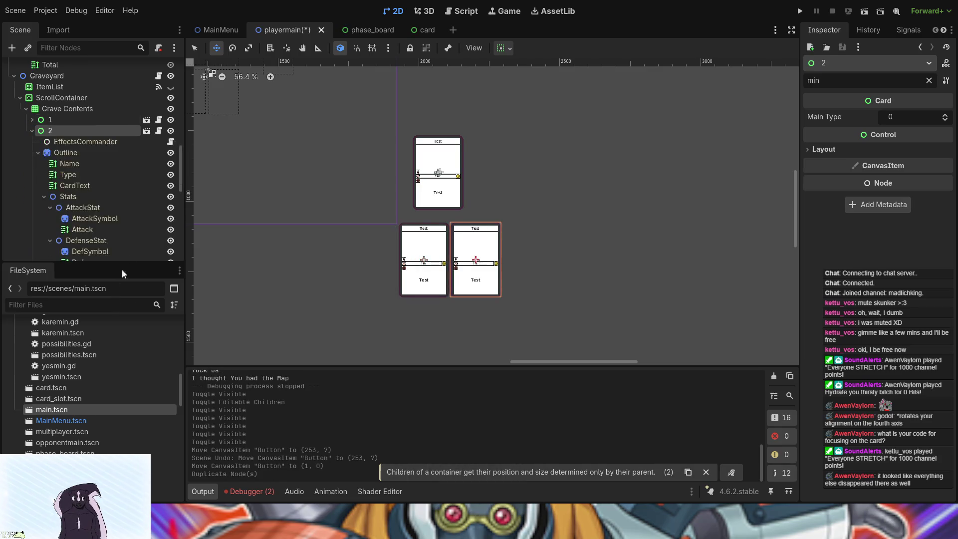
click(32, 131)
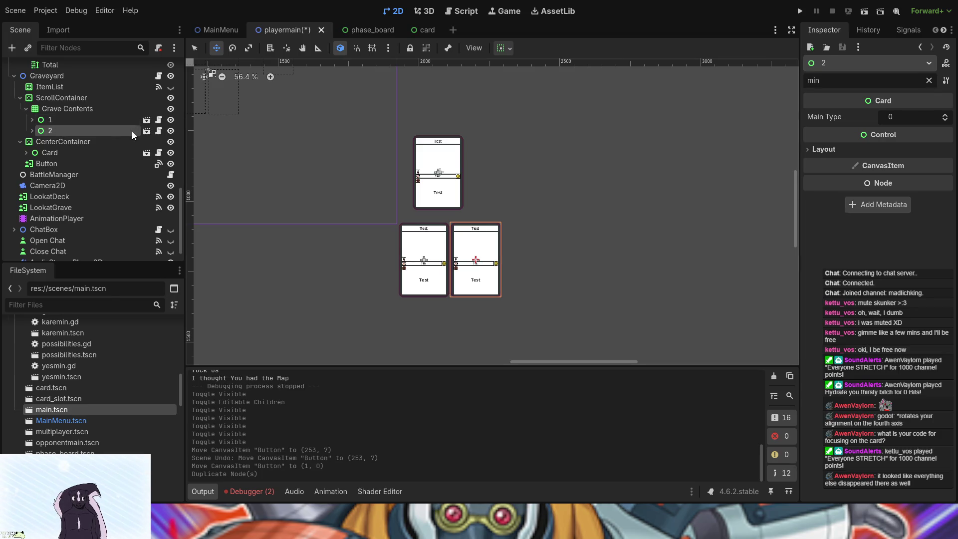
click(33, 131)
scroll(116, 203, down, 10)
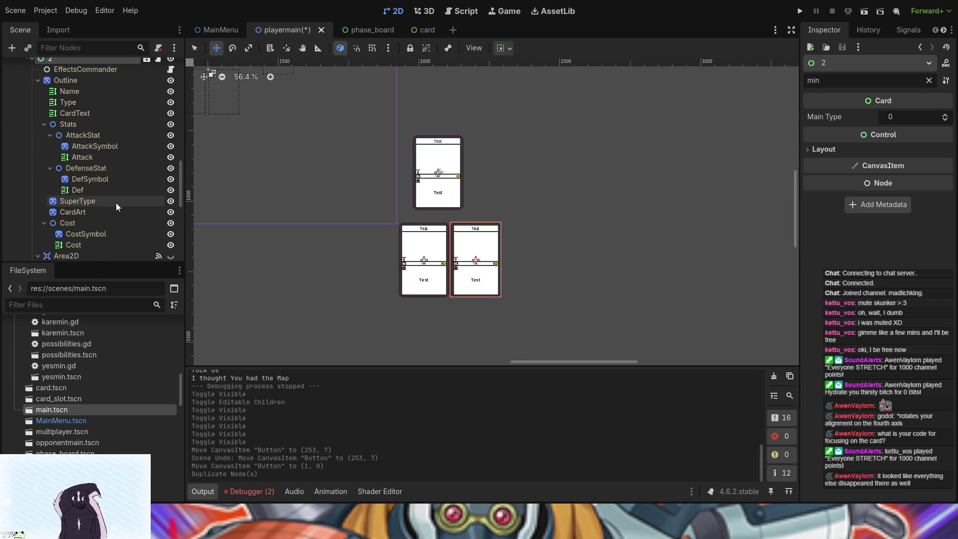
click(170, 103)
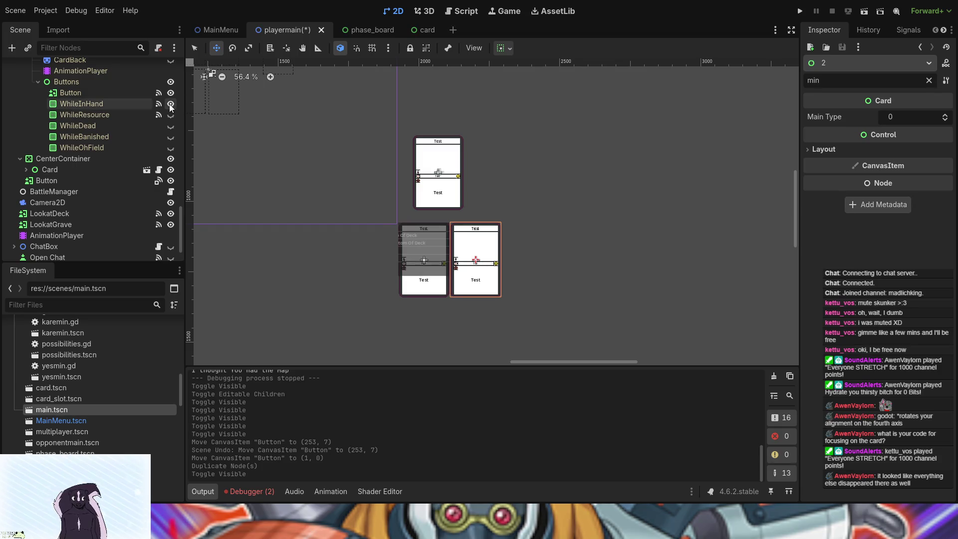
click(171, 104)
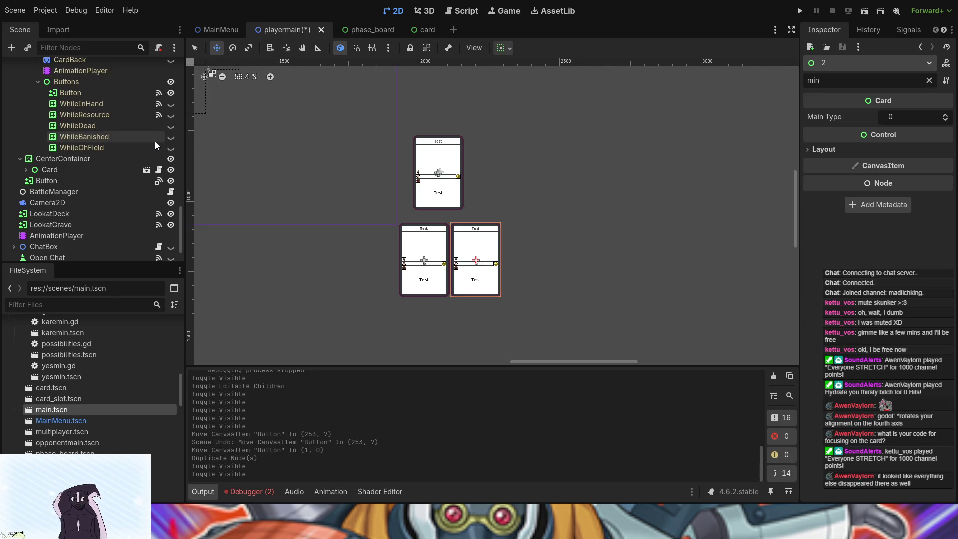
scroll(127, 174, up, 10)
scroll(126, 170, up, 5)
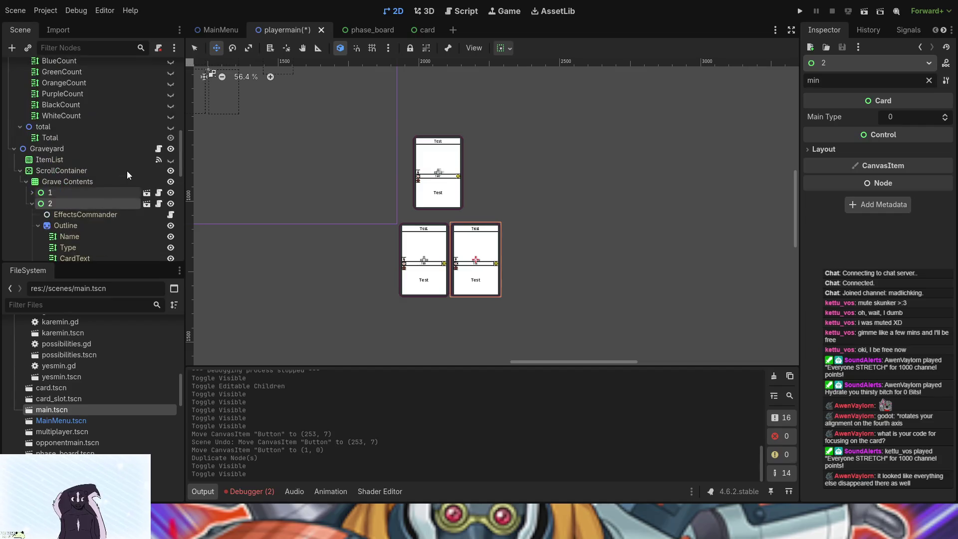
Step: Drag Grave Contents out of the ScrollContainer, undoing an accidental grid shift
click(68, 170)
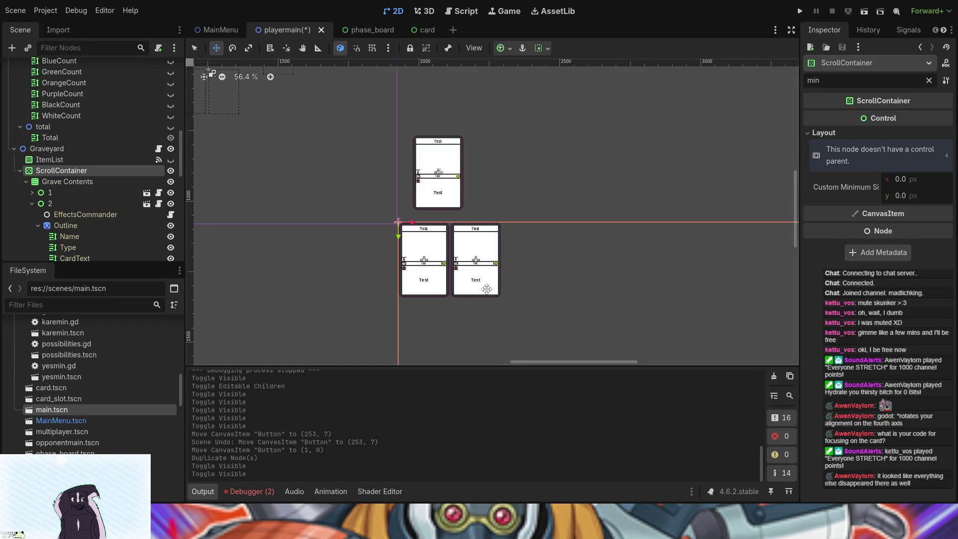
scroll(533, 310, down, 3)
drag(307, 250, 190, 107)
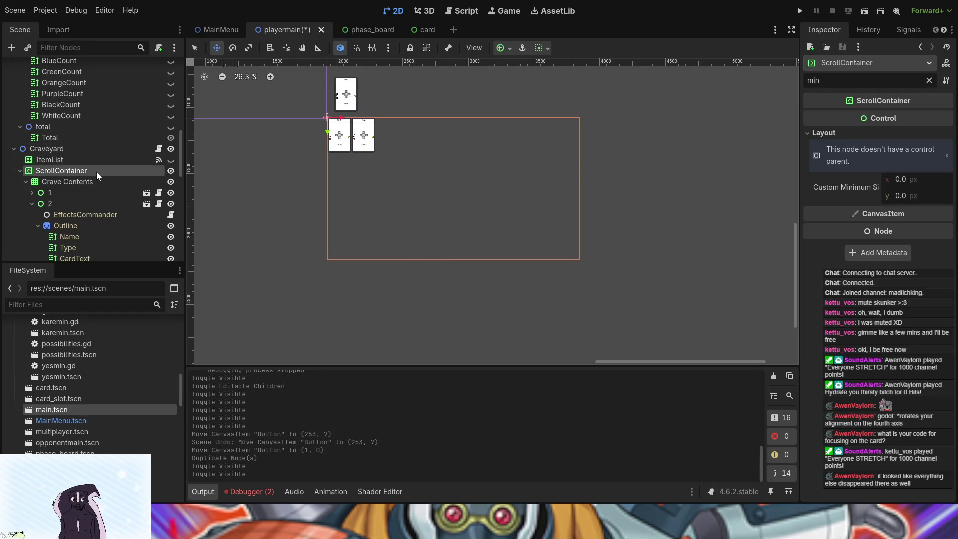
drag(82, 181, 81, 170)
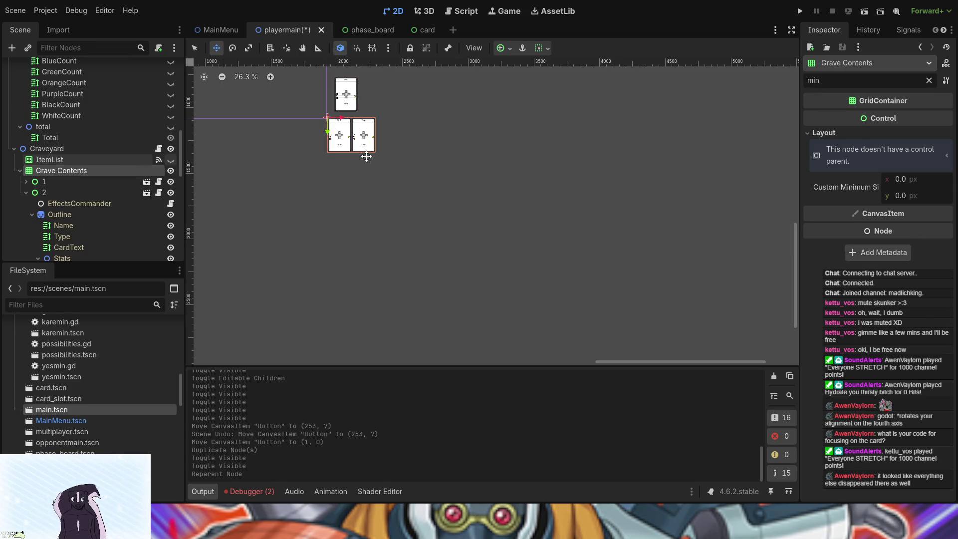
drag(374, 150, 378, 152)
key(ctrl+z)
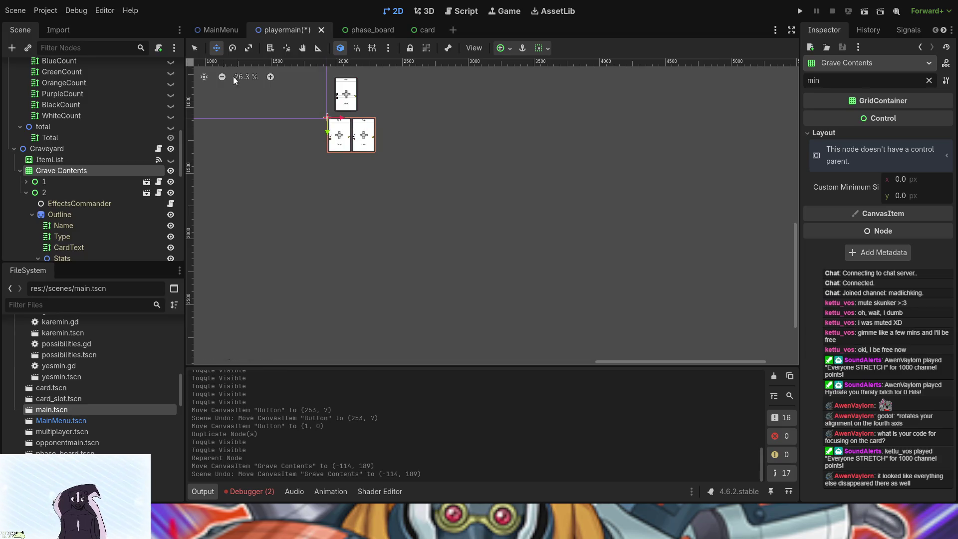
Step: Enlarge the Grave Contents grid to 2160 × 1306, then select cards 1 and 2
click(195, 49)
mouse_move(378, 155)
mouse_down()
mouse_move(497, 225)
mouse_move(563, 282)
mouse_move(649, 292)
mouse_move(613, 291)
mouse_up()
click(106, 180)
shift+click(103, 193)
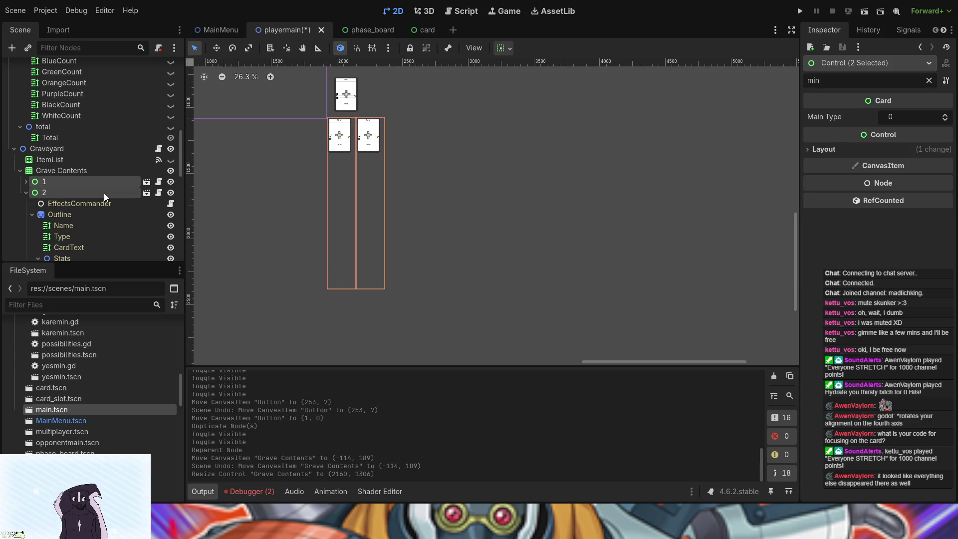
Step: Duplicate cards 1 and 2 into cards 3 and 4
key(ctrl+d)
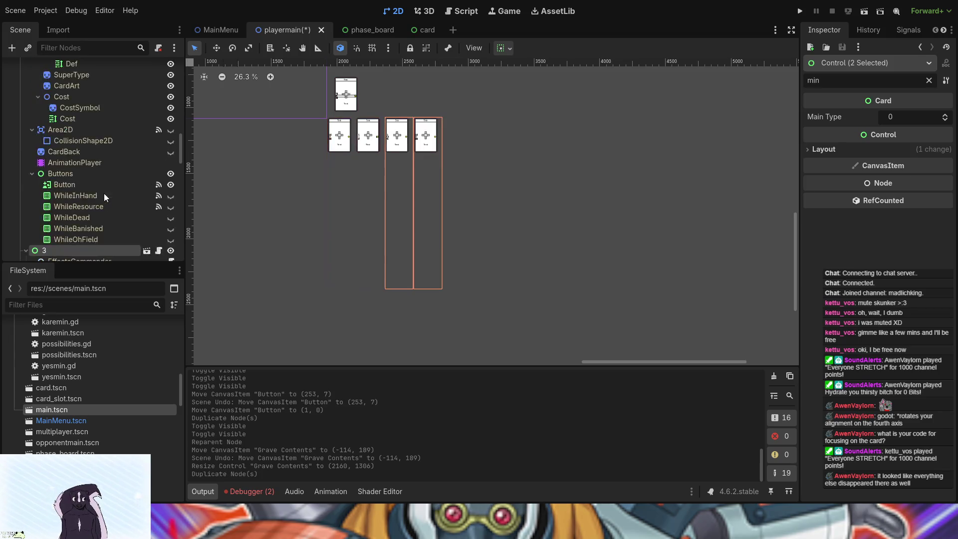
scroll(105, 234, down, 3)
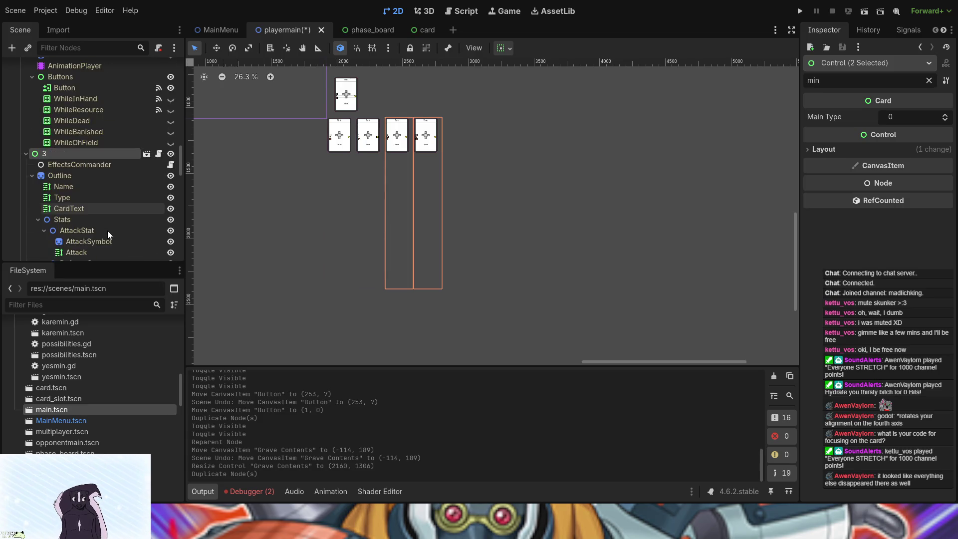
click(24, 154)
scroll(52, 163, up, 3)
scroll(49, 175, down, 2)
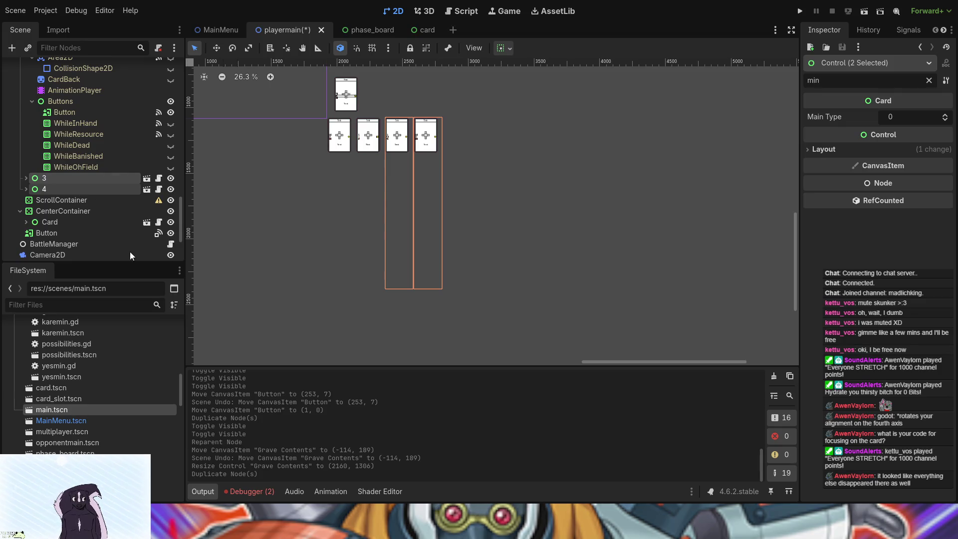
click(48, 190)
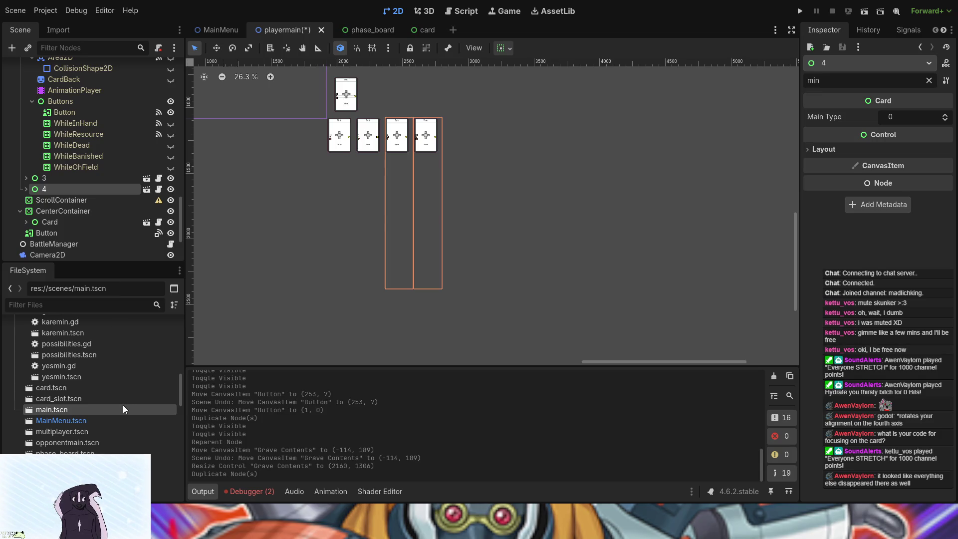
Step: Turn off Editable Children on cards 3, 2 and 1, then select cards 1–4
click(98, 180)
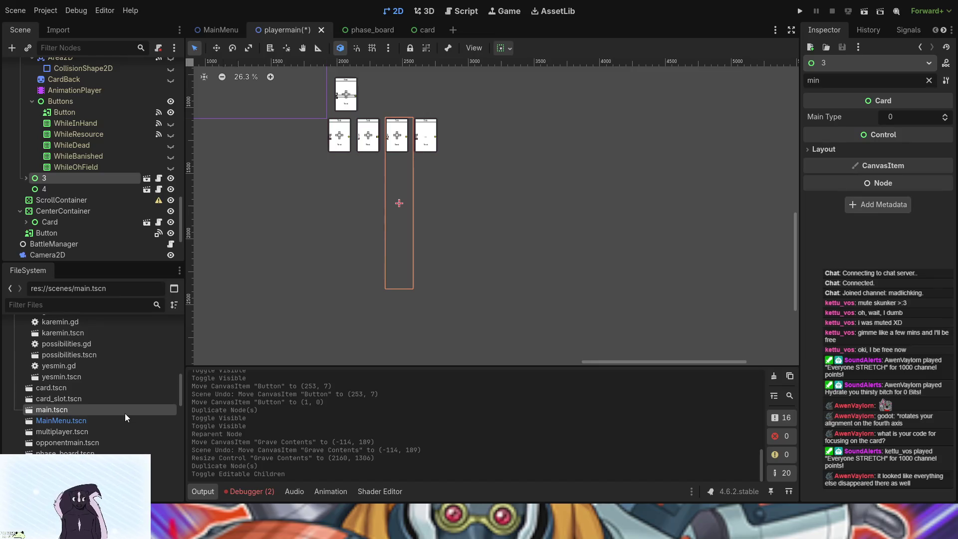
scroll(112, 181, up, 10)
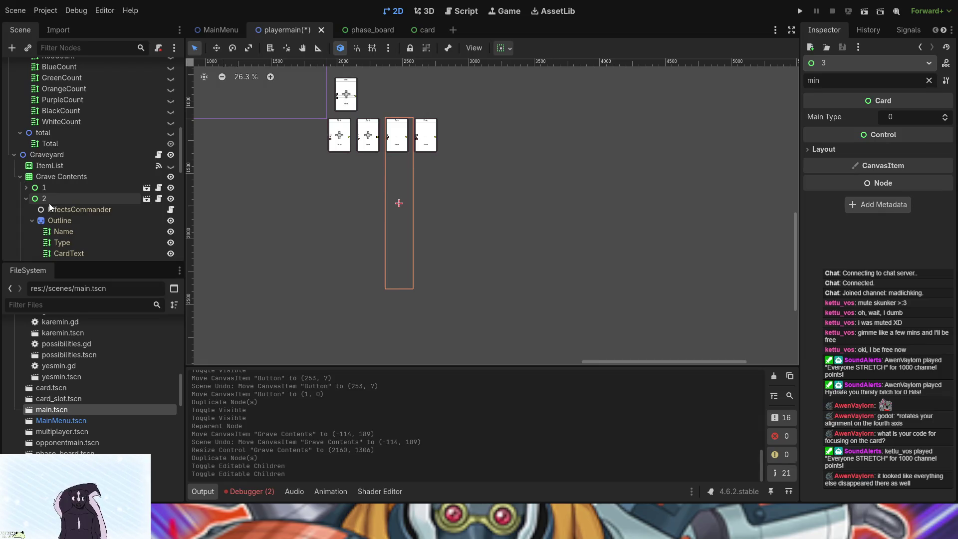
click(46, 198)
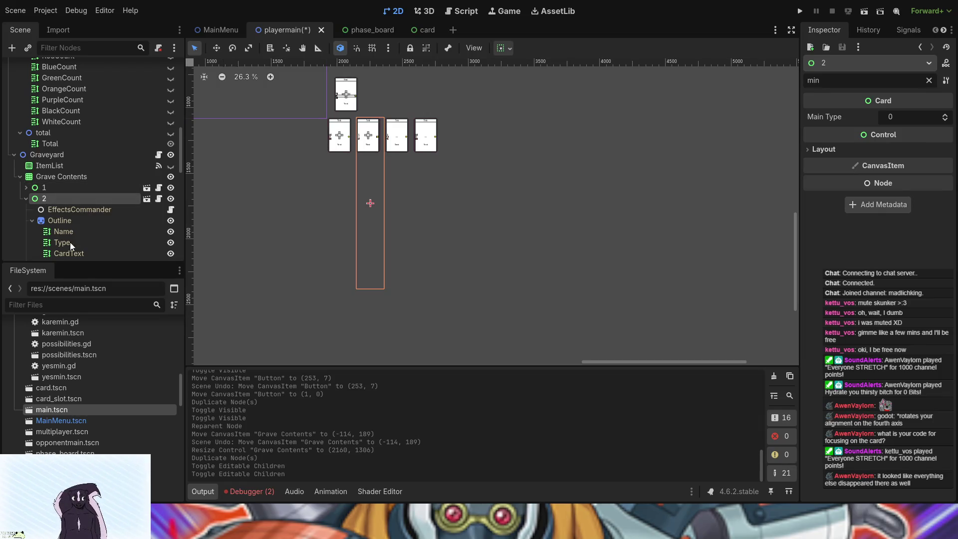
right_click(64, 198)
click(99, 449)
click(79, 190)
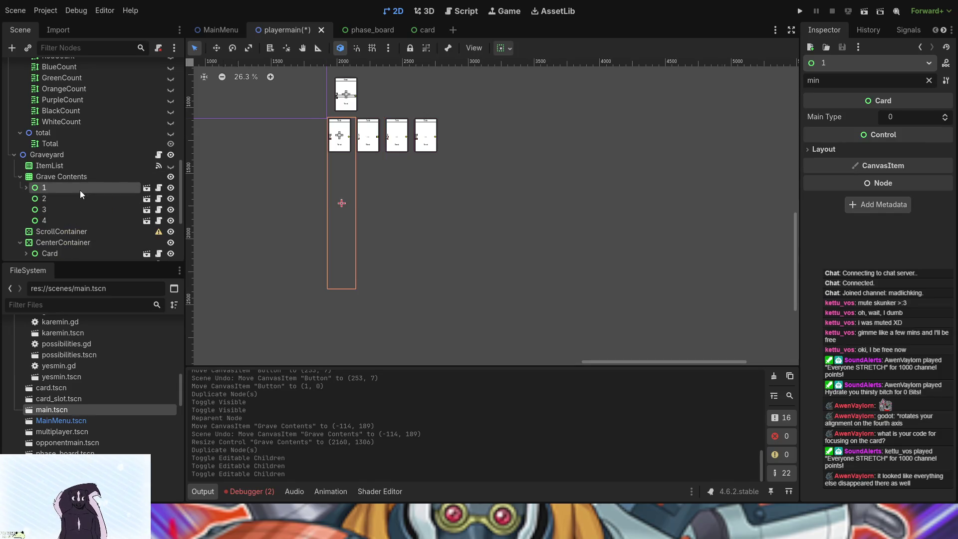
click(107, 415)
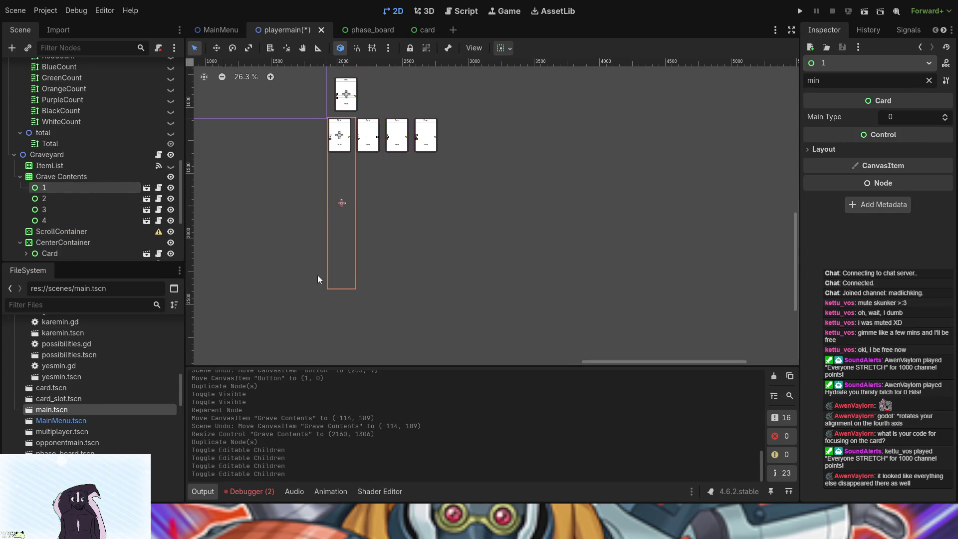
click(103, 220)
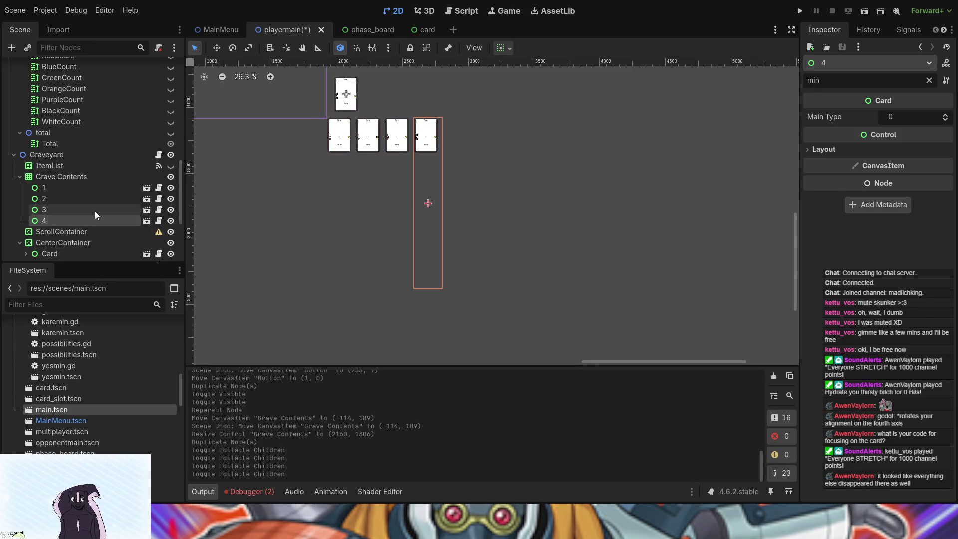
shift+click(89, 197)
shift+click(88, 188)
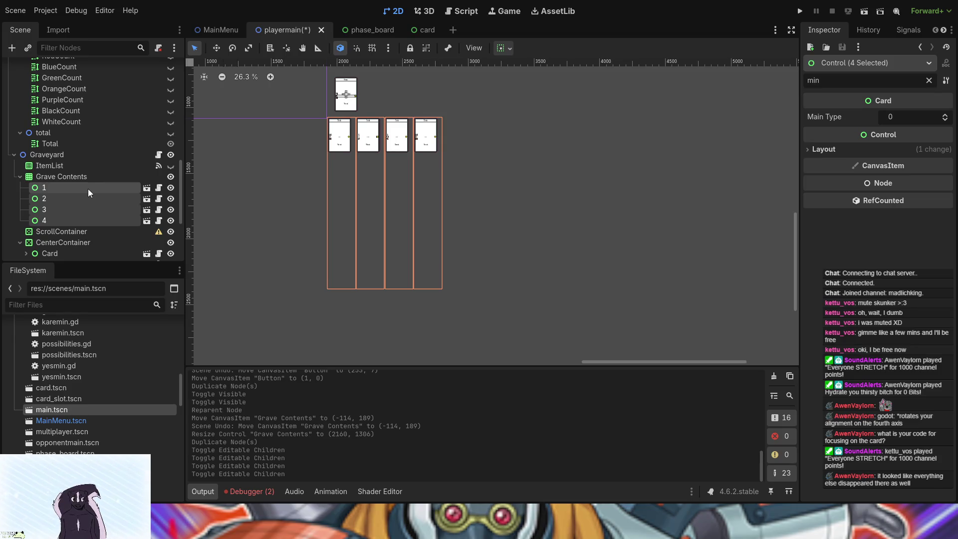
Step: Duplicate the grave cards repeatedly, doubling from 4 to 32 cards
key(ctrl+d)
scroll(83, 198, down, 2)
shift+click(78, 138)
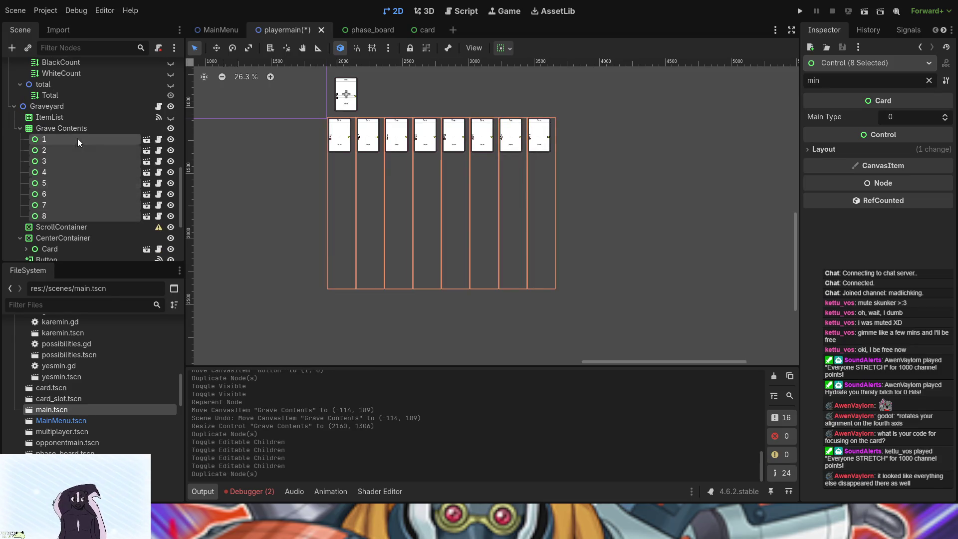
key(ctrl+d)
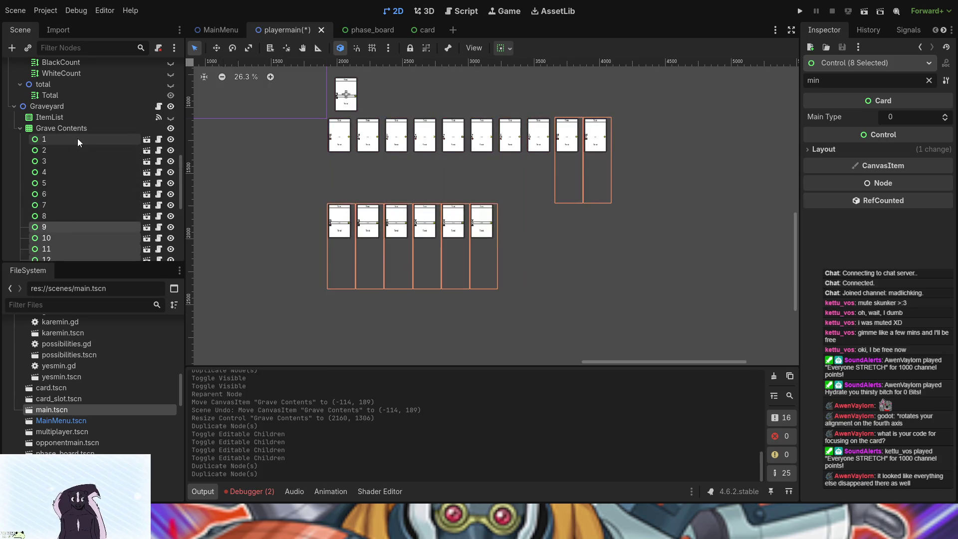
shift+click(77, 139)
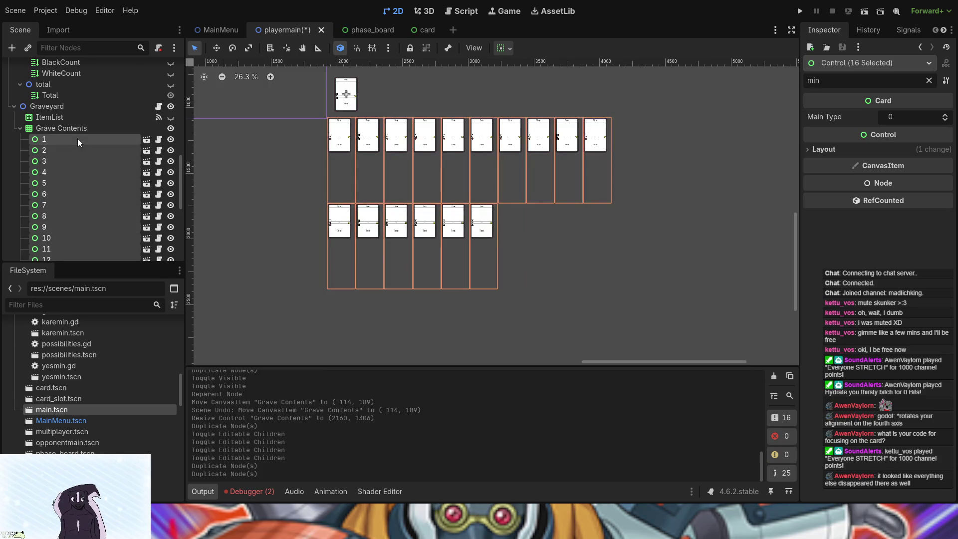
key(ctrl+d)
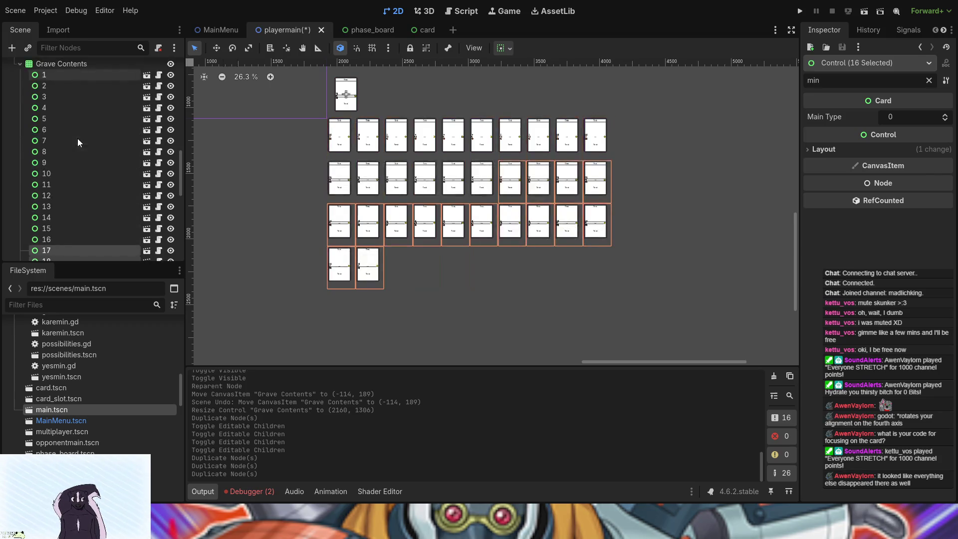
Step: Select cards 23–32 and duplicate them, then undo that ten-card duplication
scroll(433, 270, down, 3)
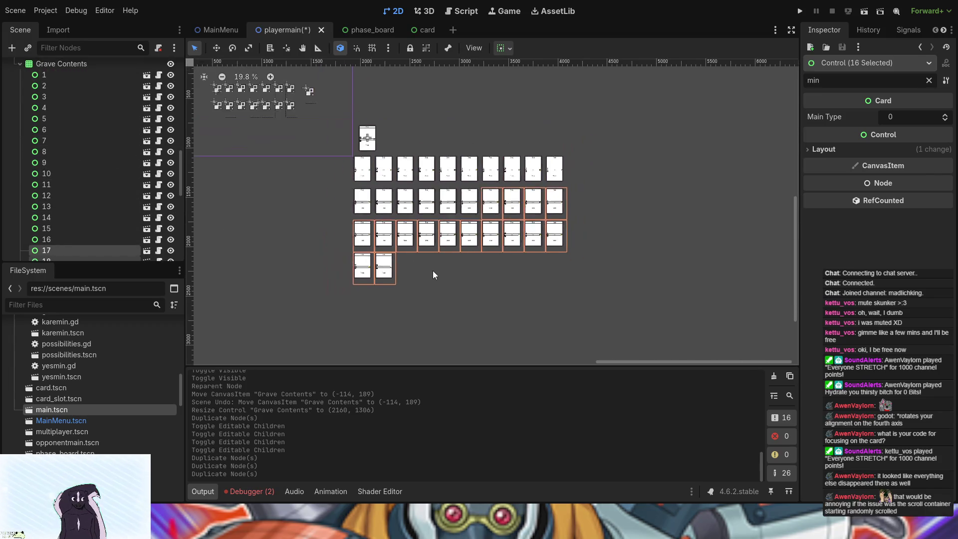
click(433, 271)
scroll(92, 228, down, 6)
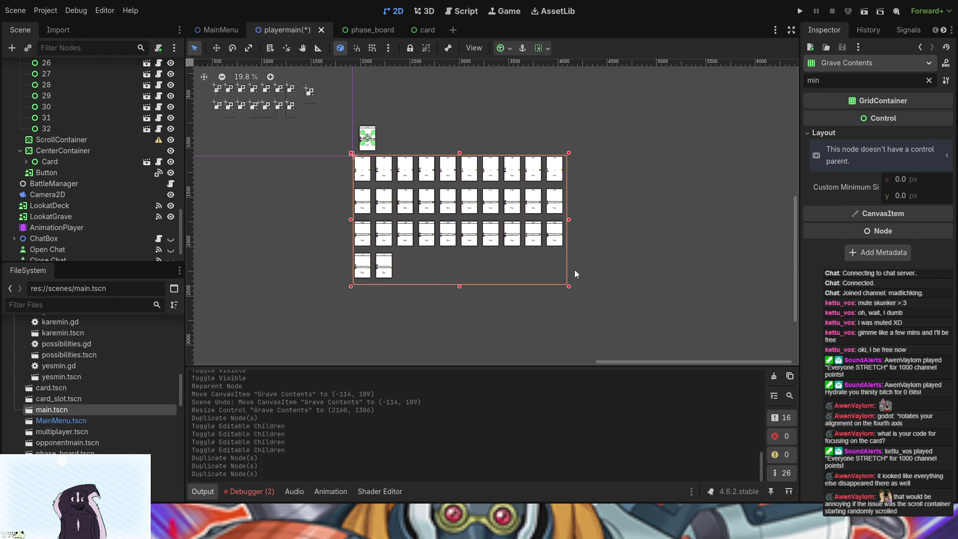
click(94, 129)
scroll(94, 131, up, 3)
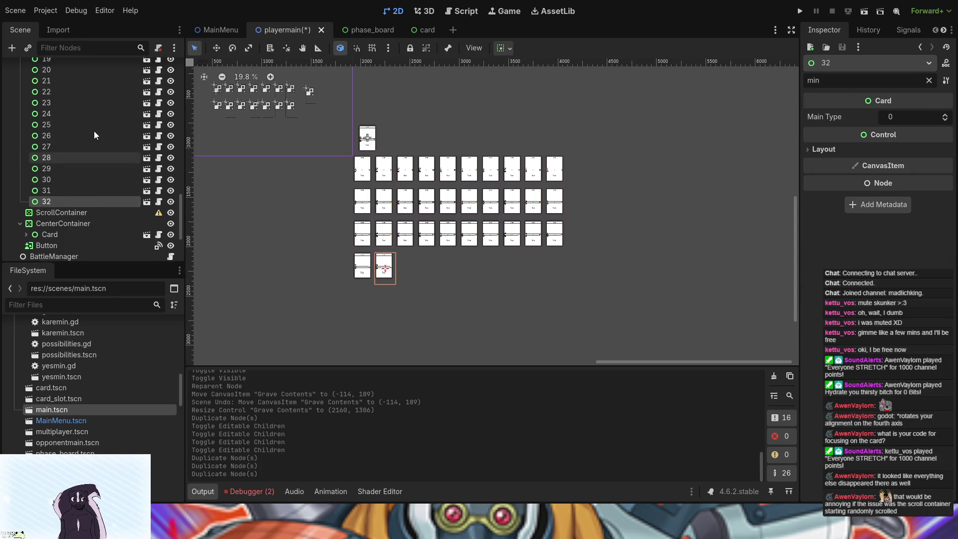
scroll(94, 130, up, 2)
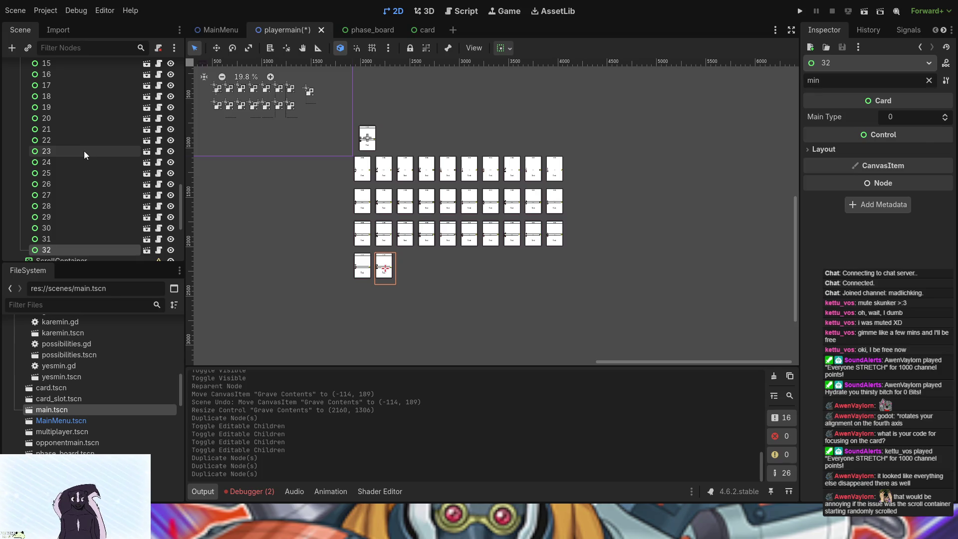
shift+click(84, 150)
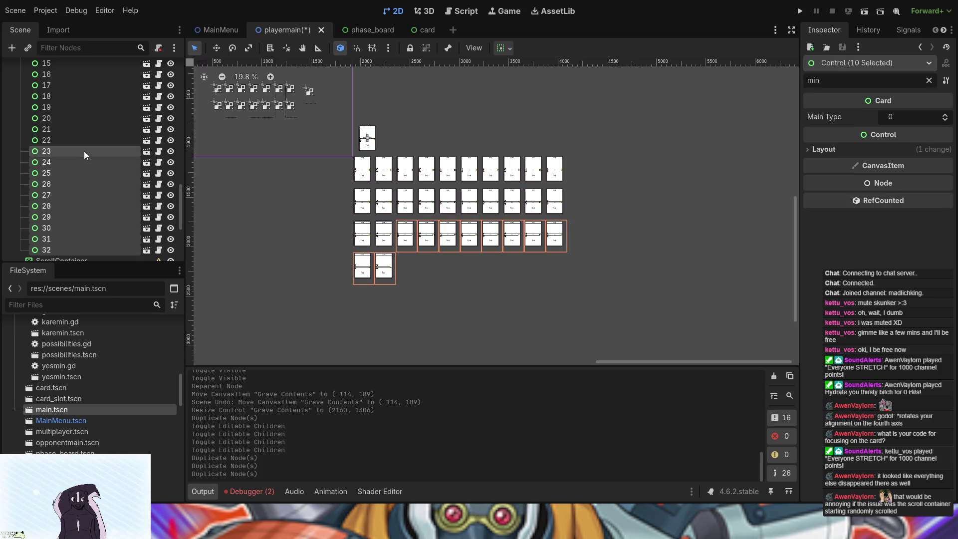
key(ctrl+d)
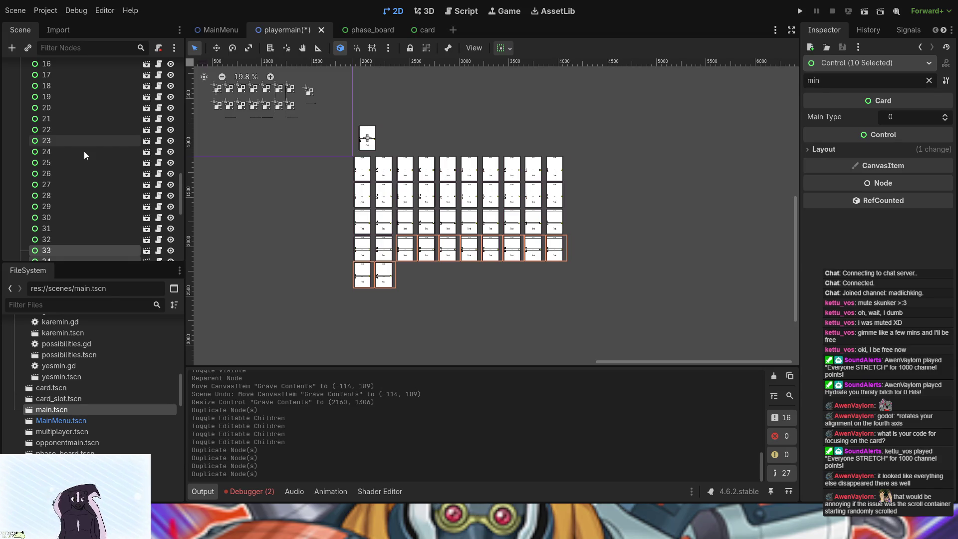
key(ctrl+z)
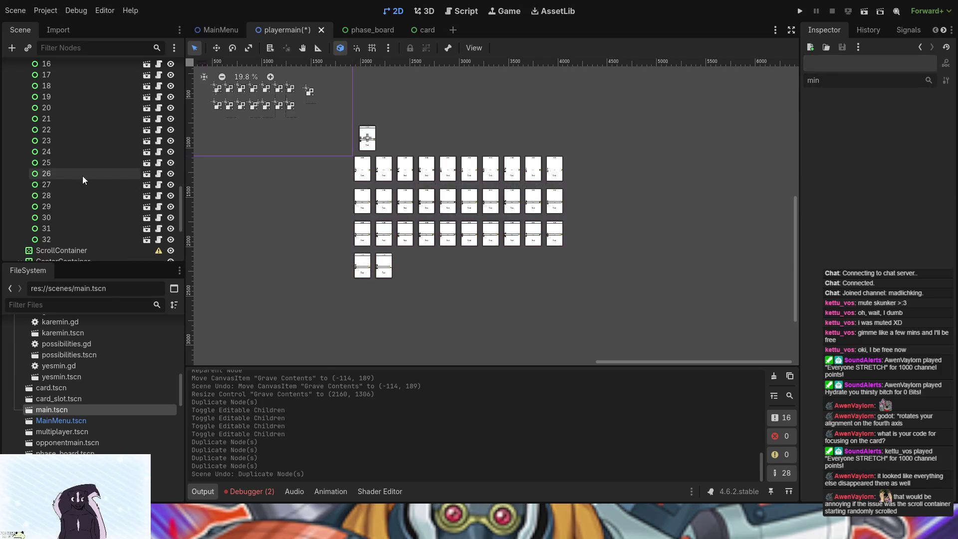
Step: Duplicate cards 27–32, then cards 37–38, reaching 40 cards, and select the ScrollContainer
click(97, 237)
shift+click(91, 184)
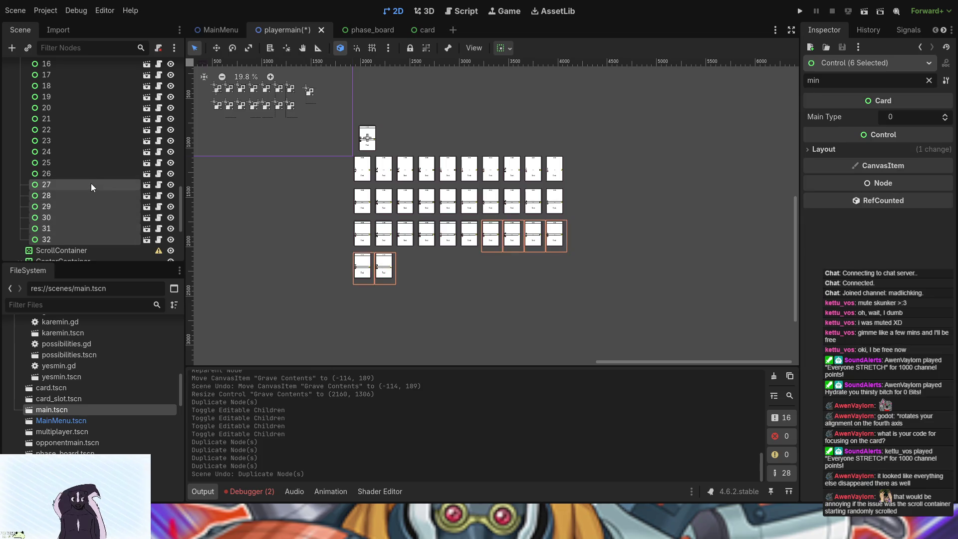
key(ctrl+d)
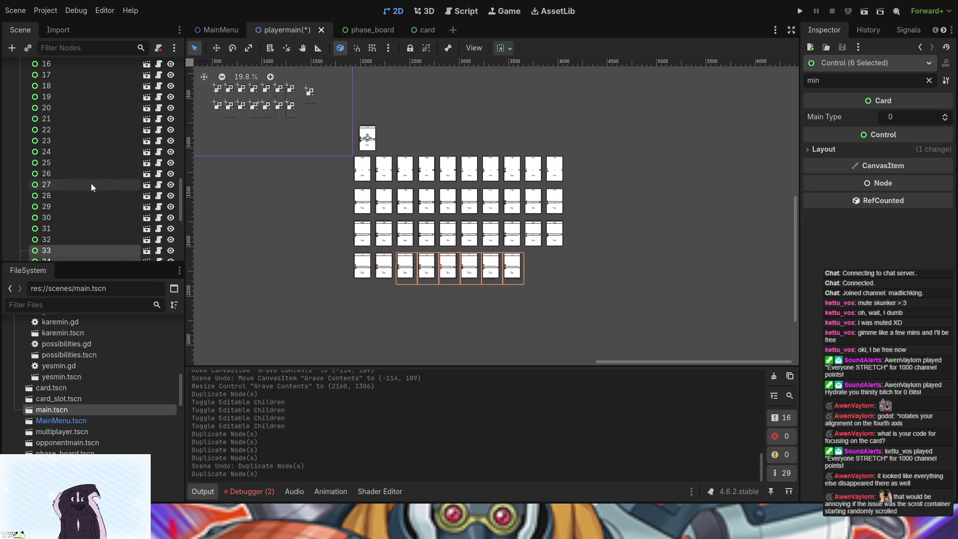
scroll(90, 229, down, 3)
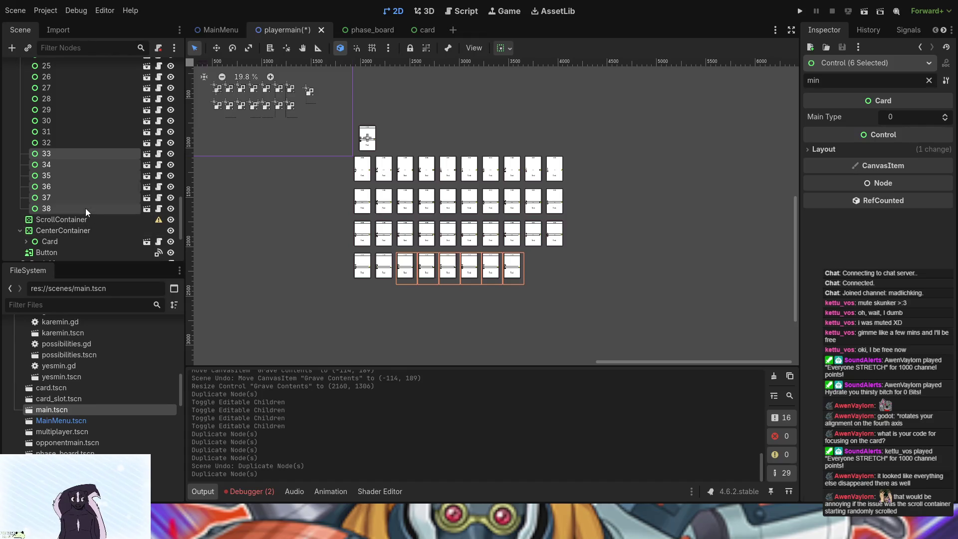
click(86, 208)
shift+click(83, 199)
key(ctrl+d)
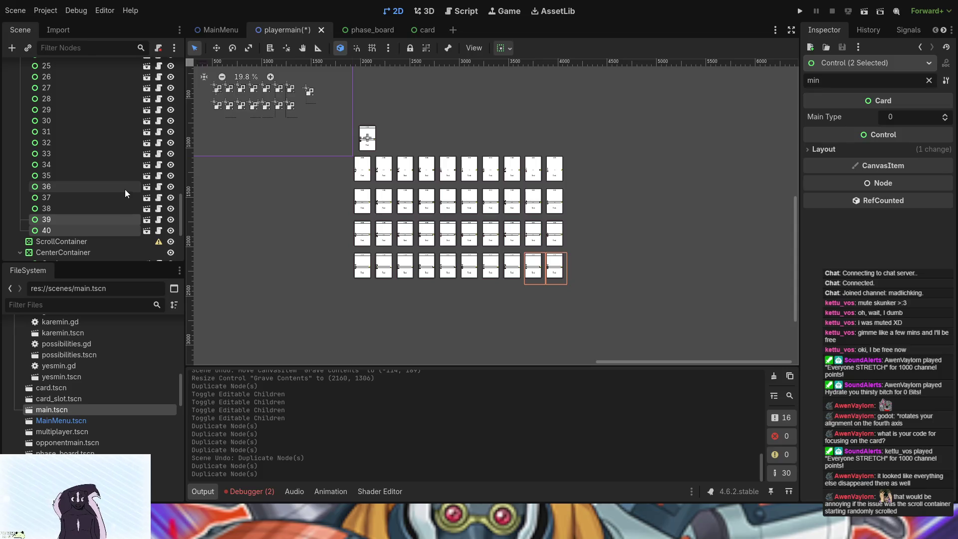
click(573, 258)
click(559, 244)
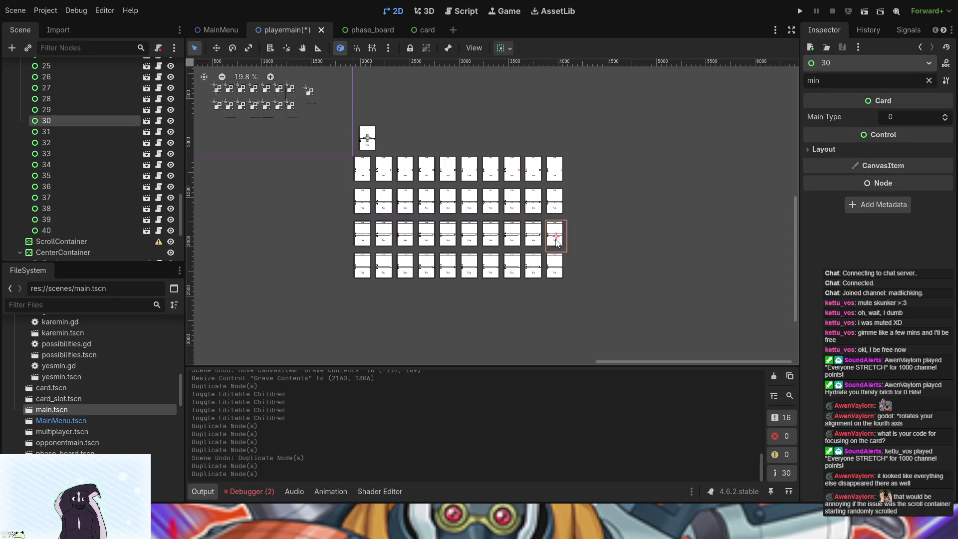
click(539, 247)
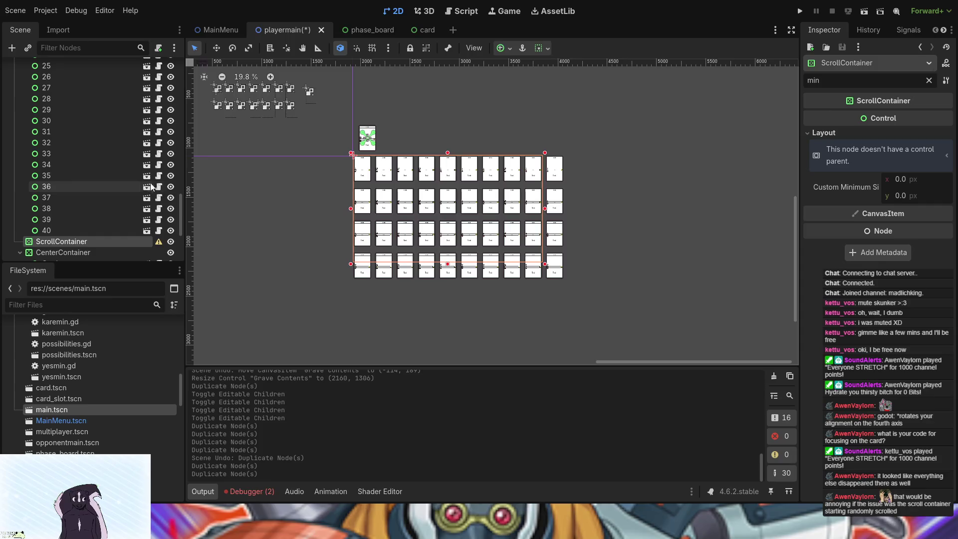
Step: Select and expand grave card 1, then toggle its WhileInHand visibility on and off
scroll(137, 196, up, 10)
scroll(138, 197, up, 10)
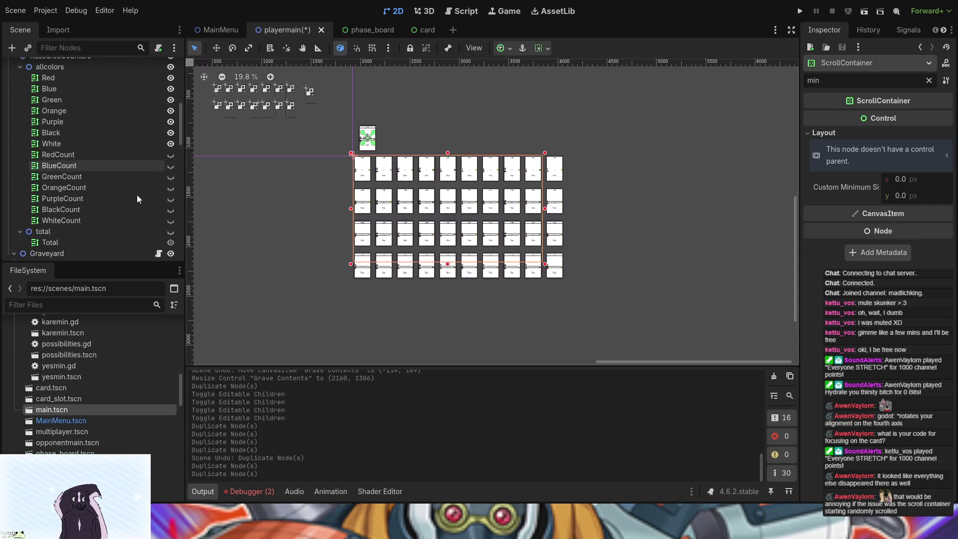
scroll(136, 195, down, 5)
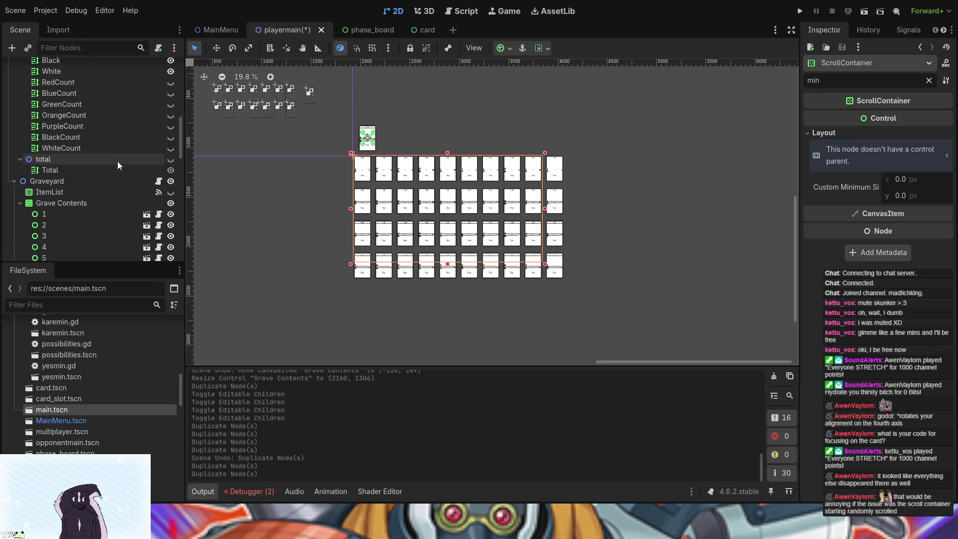
click(90, 212)
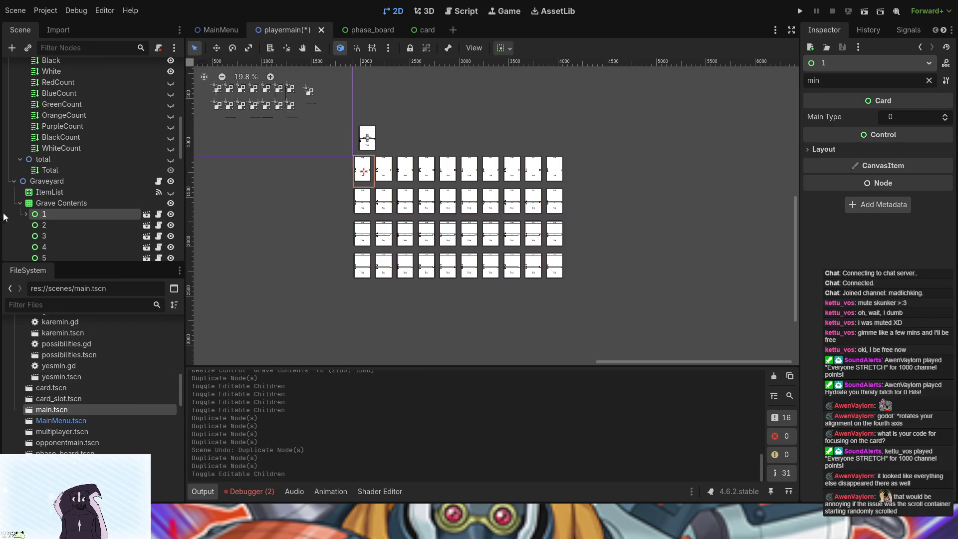
click(27, 218)
scroll(32, 223, down, 10)
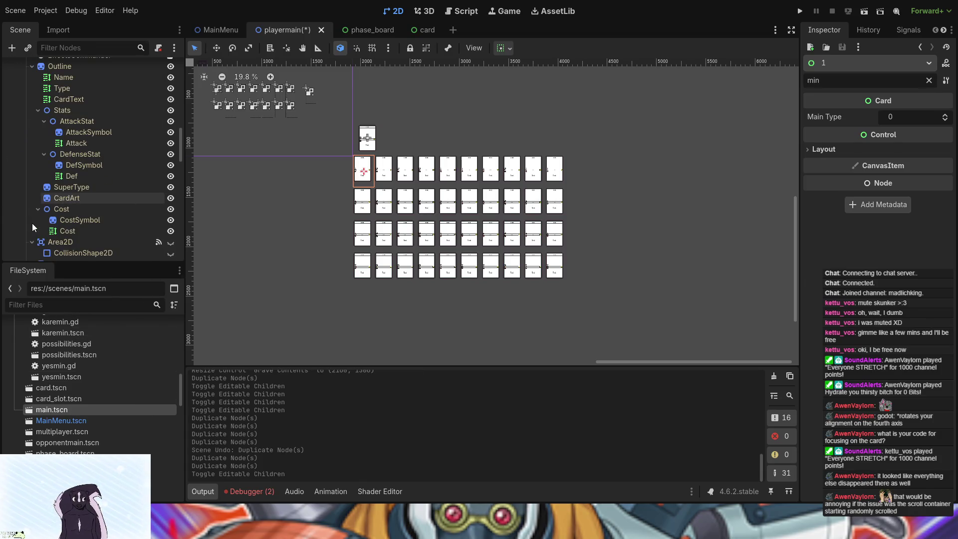
scroll(148, 240, down, 4)
scroll(157, 225, down, 6)
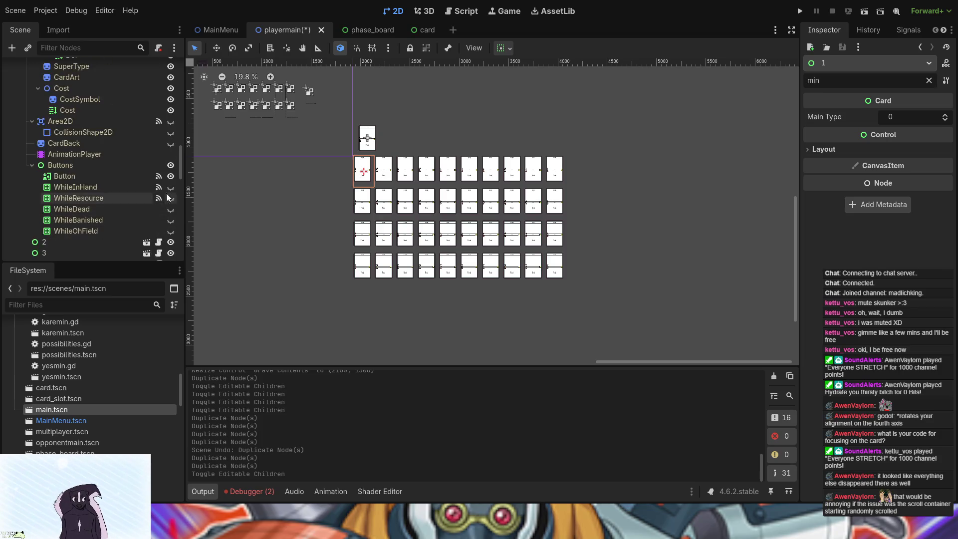
click(168, 190)
click(169, 188)
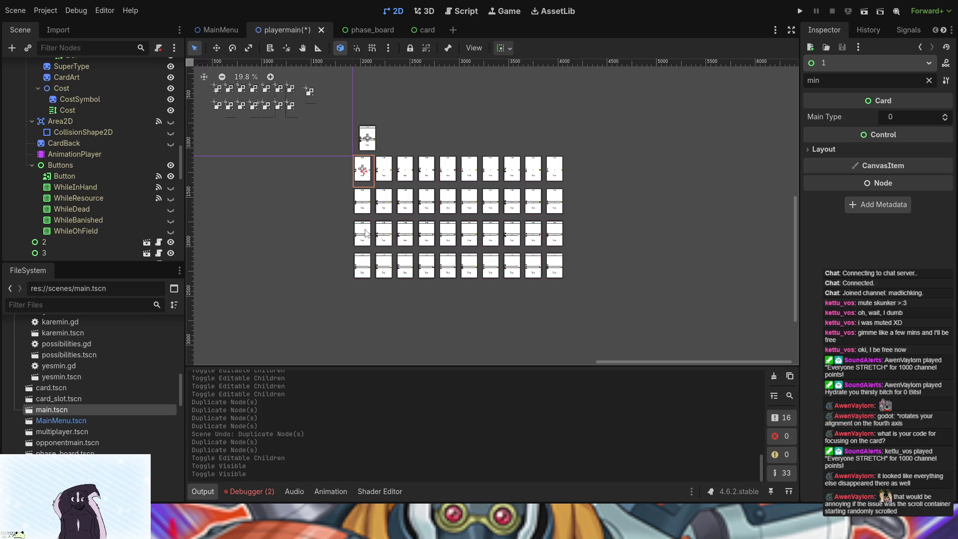
Step: Collapse card 1 and hide all forty grave preview cards
scroll(48, 157, up, 5)
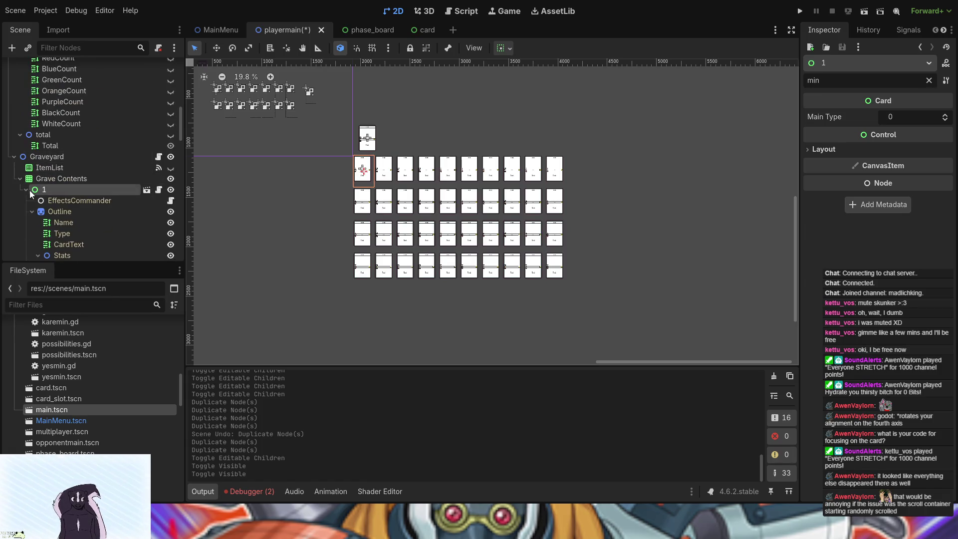
click(25, 189)
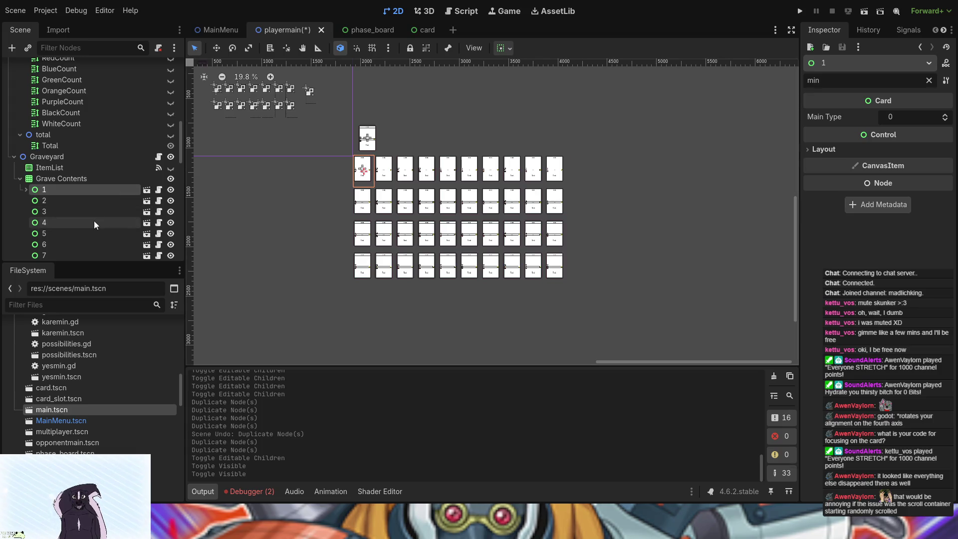
scroll(84, 210, down, 4)
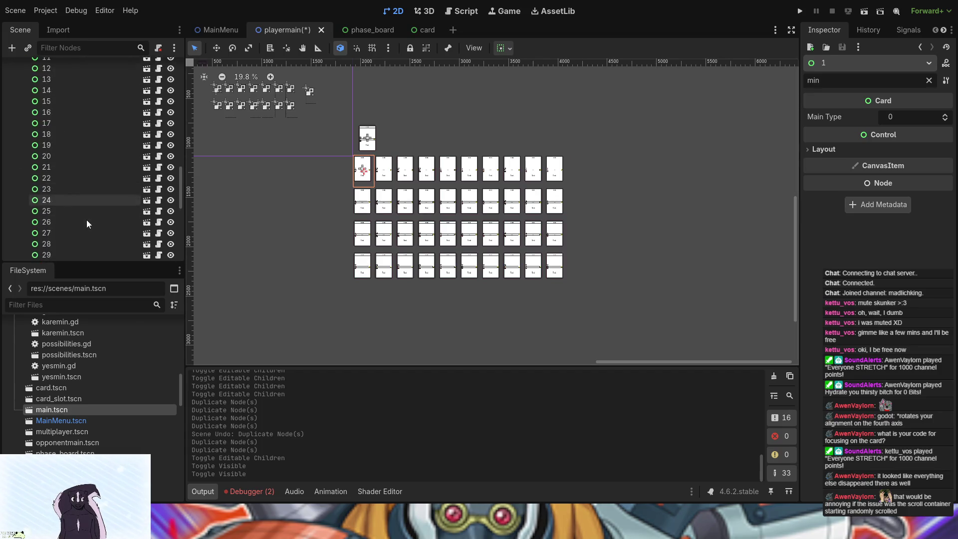
scroll(85, 219, down, 6)
shift+click(82, 133)
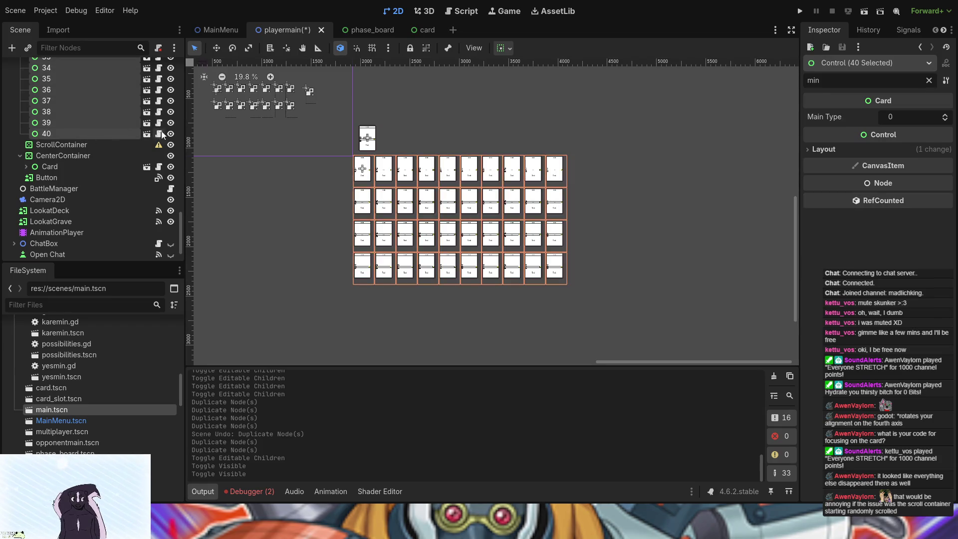
click(170, 134)
Step: Select node 39 and run the project
click(88, 124)
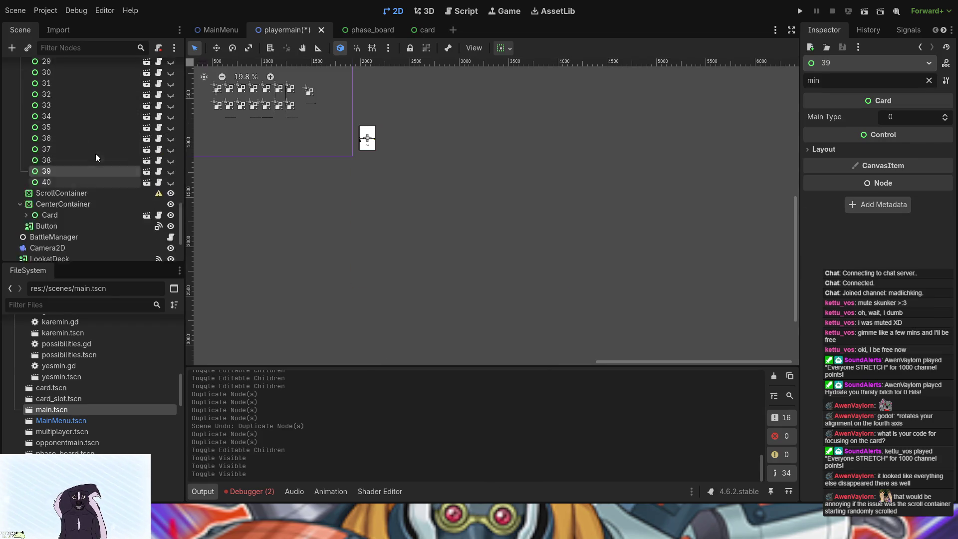
scroll(95, 154, up, 4)
click(800, 11)
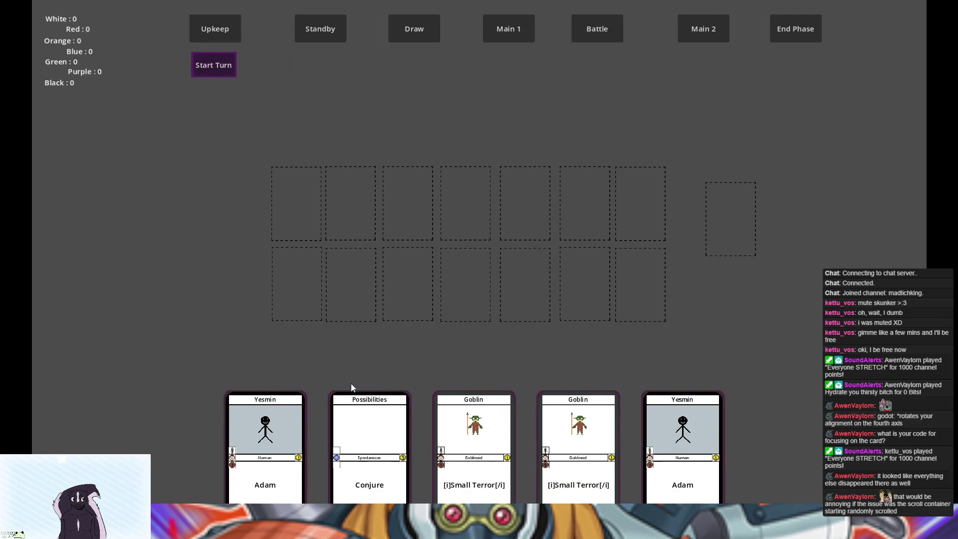
Step: Discard the Possibilities card from the hand, open another card's menu, then stop with F8
click(356, 399)
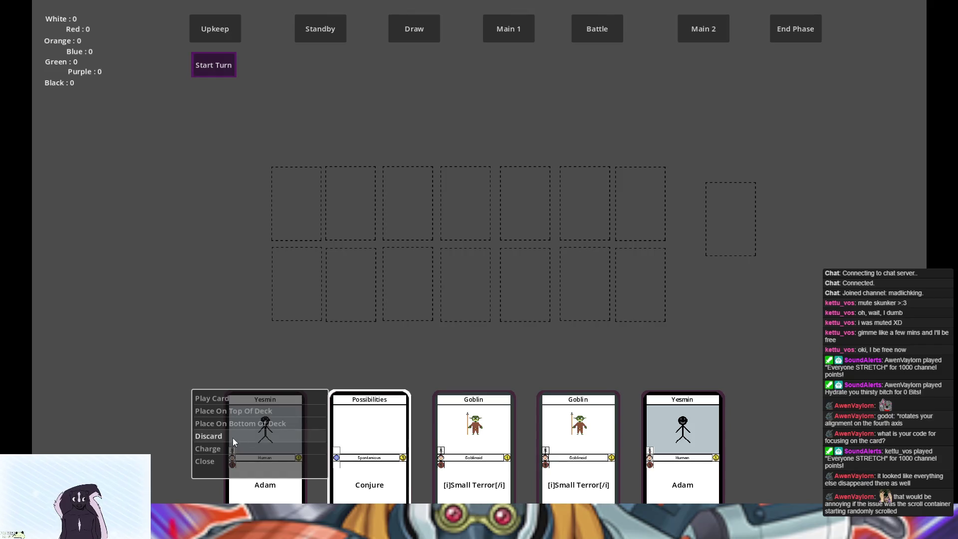
click(232, 438)
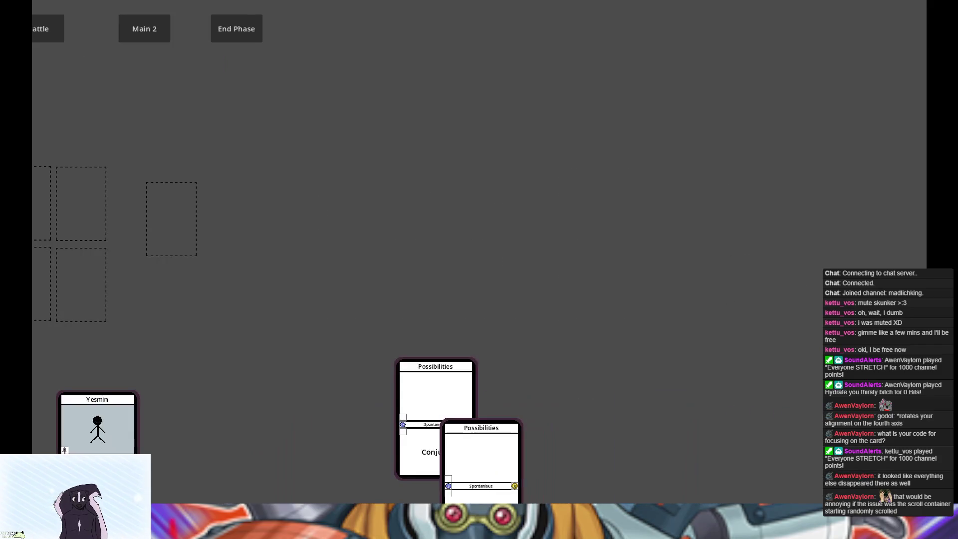
click(510, 459)
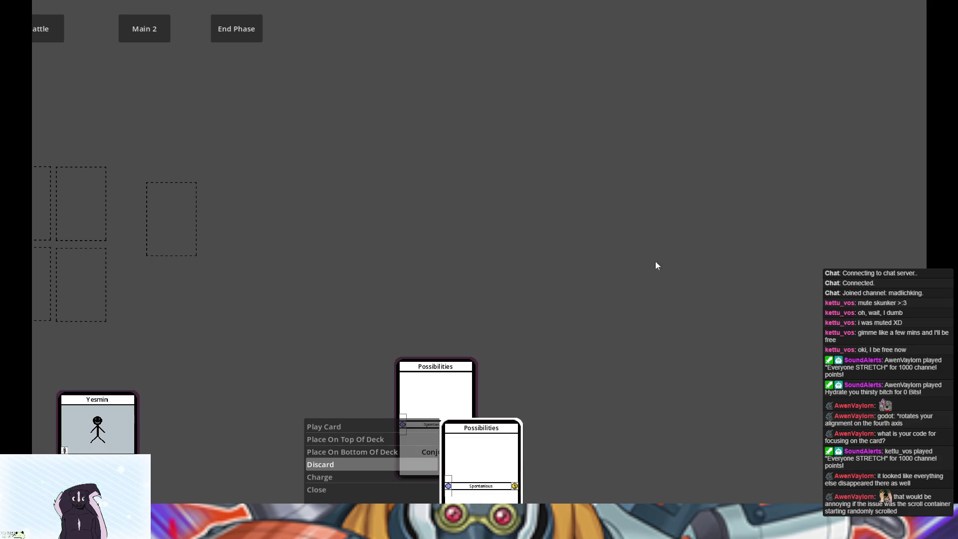
key(F8)
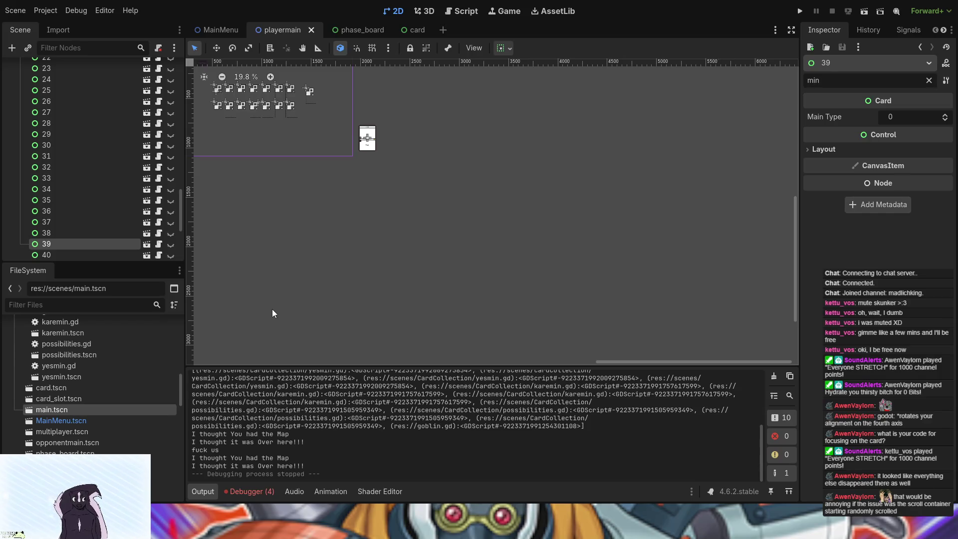
Step: From the card scene, open card.gd in the Script workspace and read down through its card-menu code
click(408, 30)
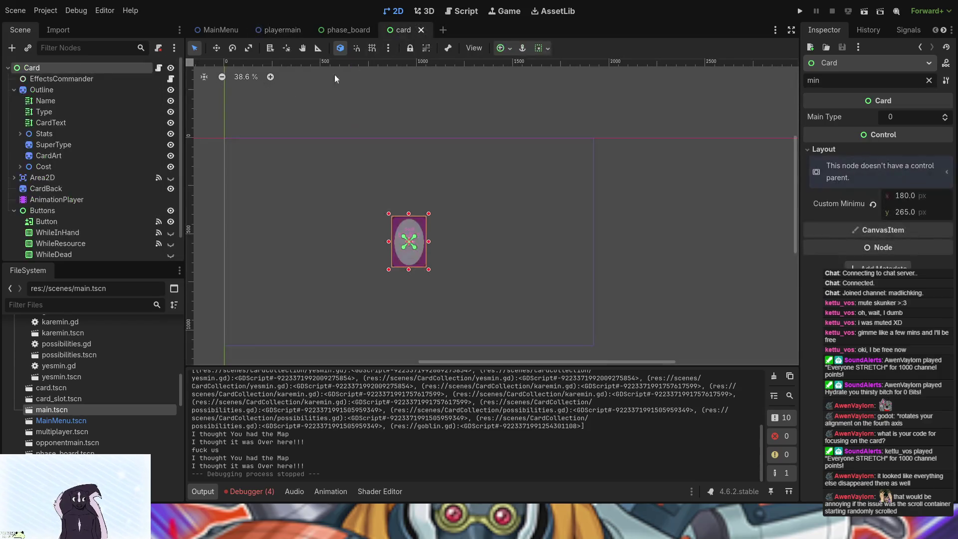
click(456, 14)
scroll(259, 106, up, 2)
click(258, 104)
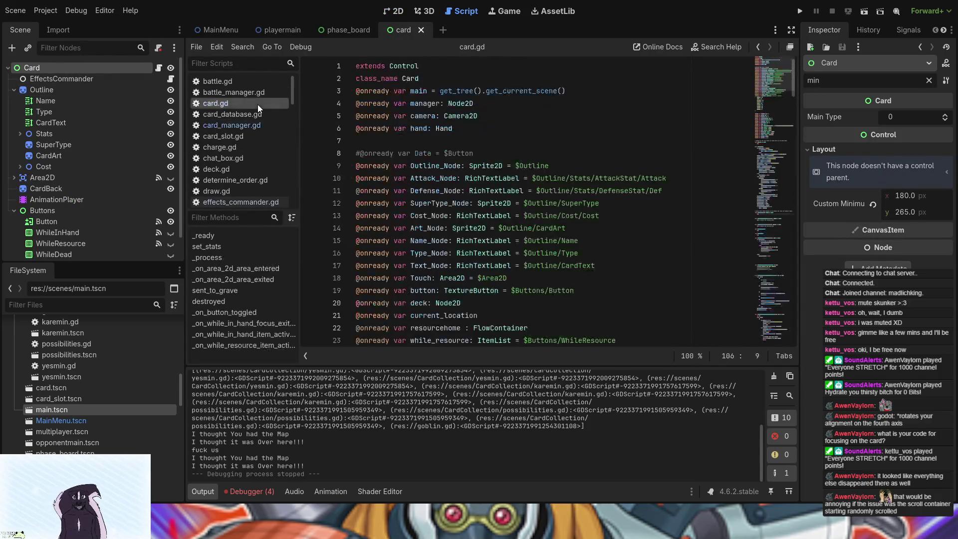
scroll(577, 294, down, 20)
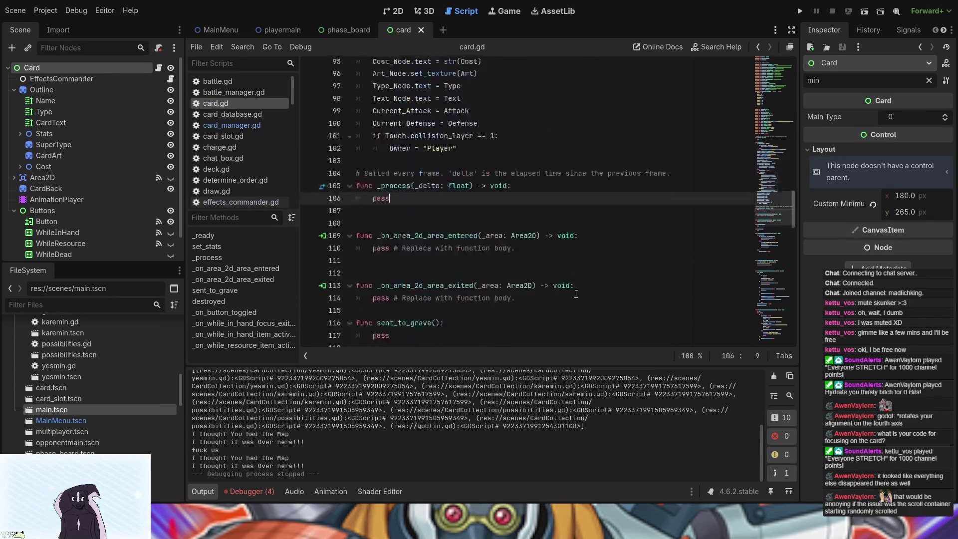
scroll(575, 294, down, 16)
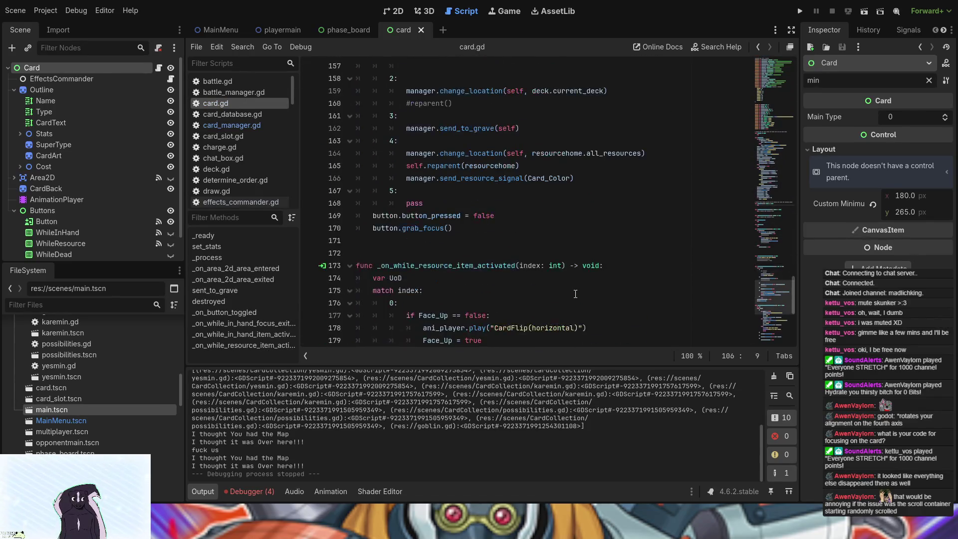
scroll(575, 294, down, 5)
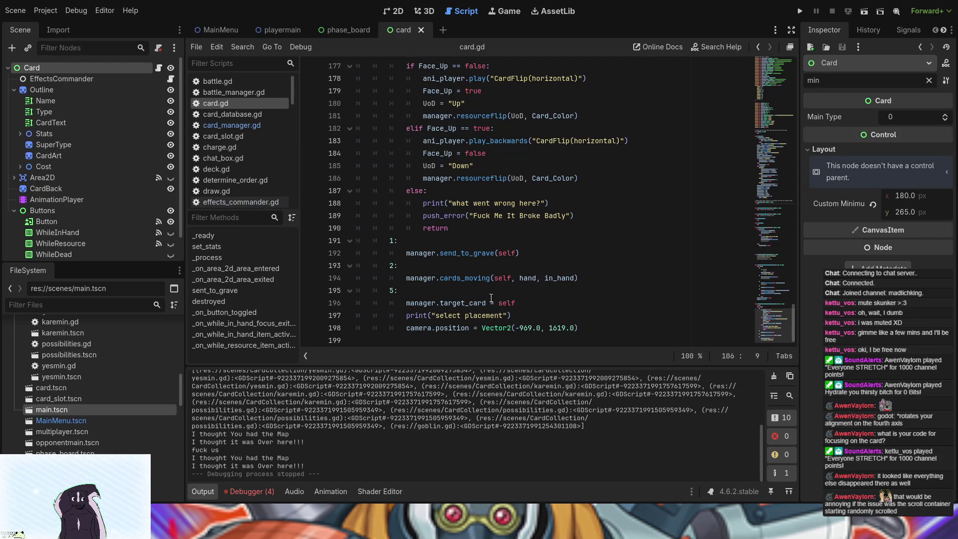
Step: Mark card.gd's push_error line, review the code above it, then bring up card_manager.gd
click(559, 221)
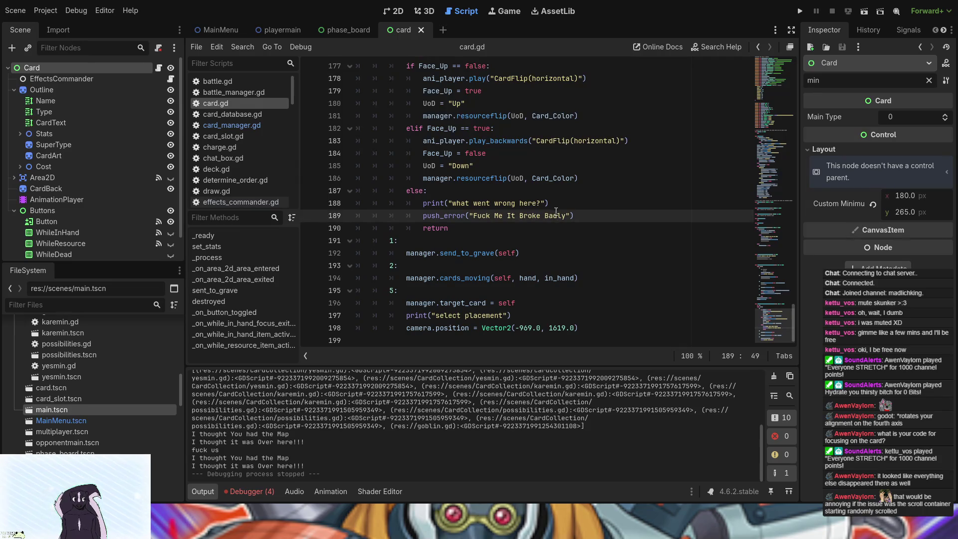
scroll(555, 212, up, 3)
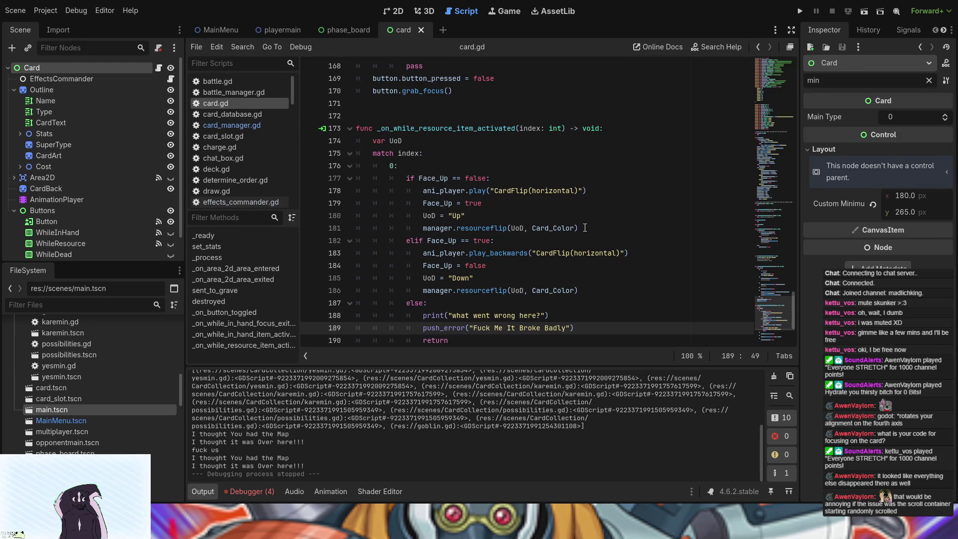
scroll(534, 274, up, 3)
scroll(534, 274, up, 20)
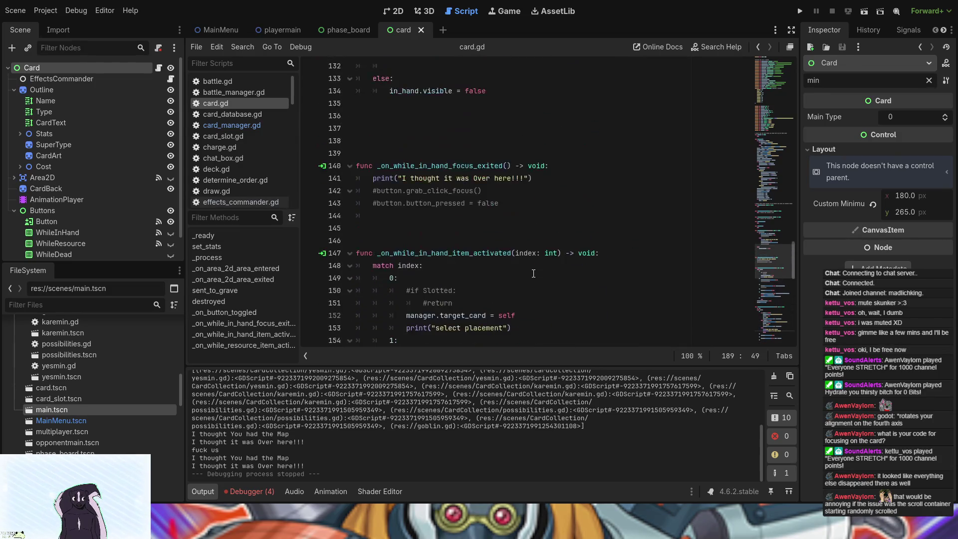
scroll(533, 274, up, 6)
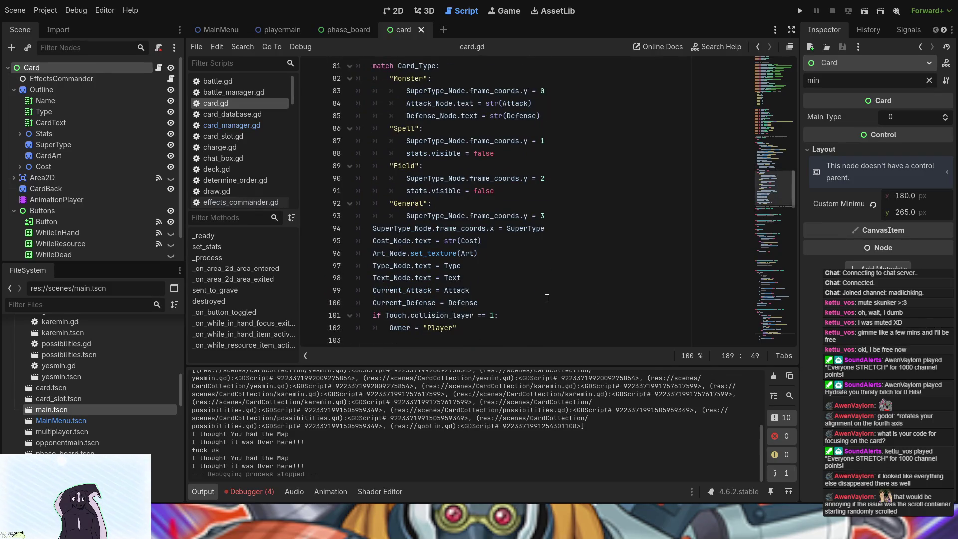
scroll(547, 298, down, 6)
click(250, 126)
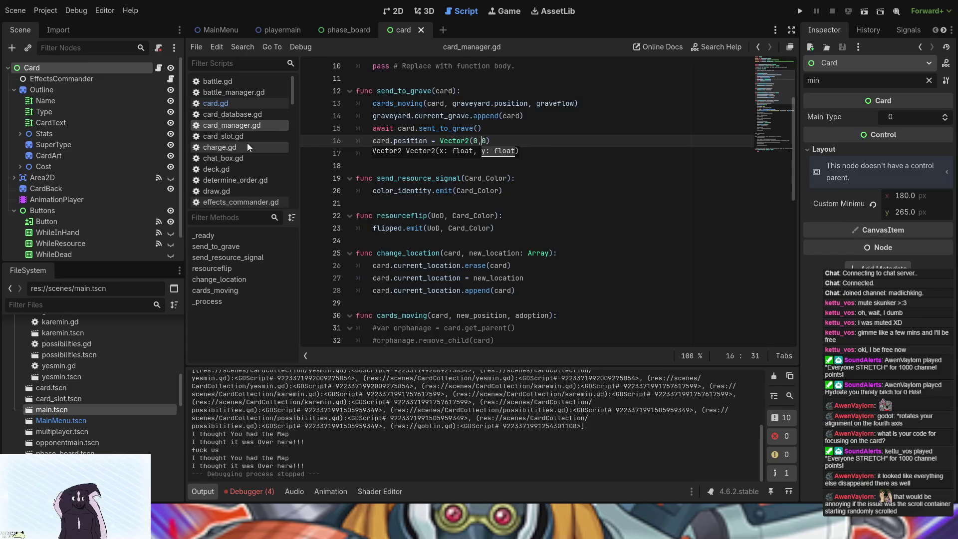
Step: Dismiss the Vector2 parameter hint in card_manager.gd's send_to_grave function
click(408, 200)
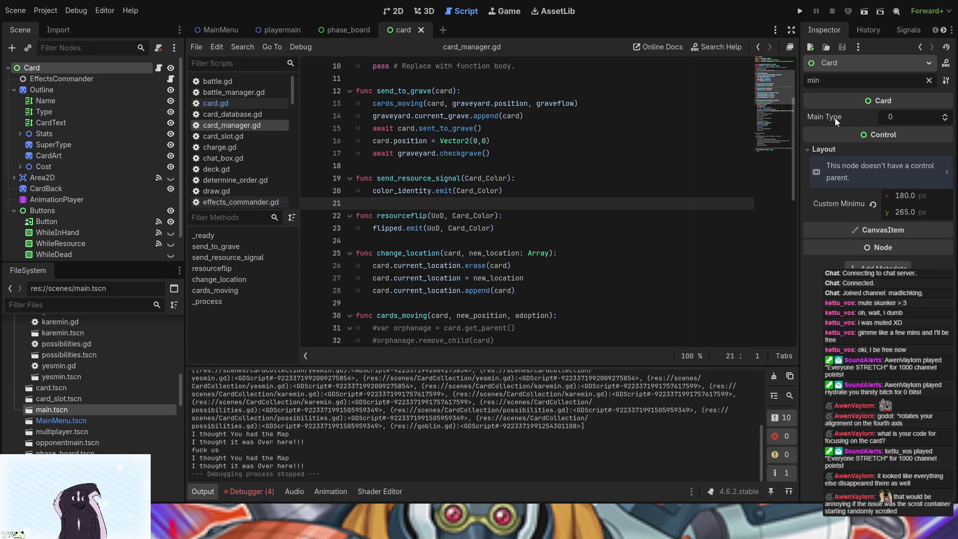
Step: Change the Card's Main Type to 1 and back to 0, then reselect the Card root node
click(945, 117)
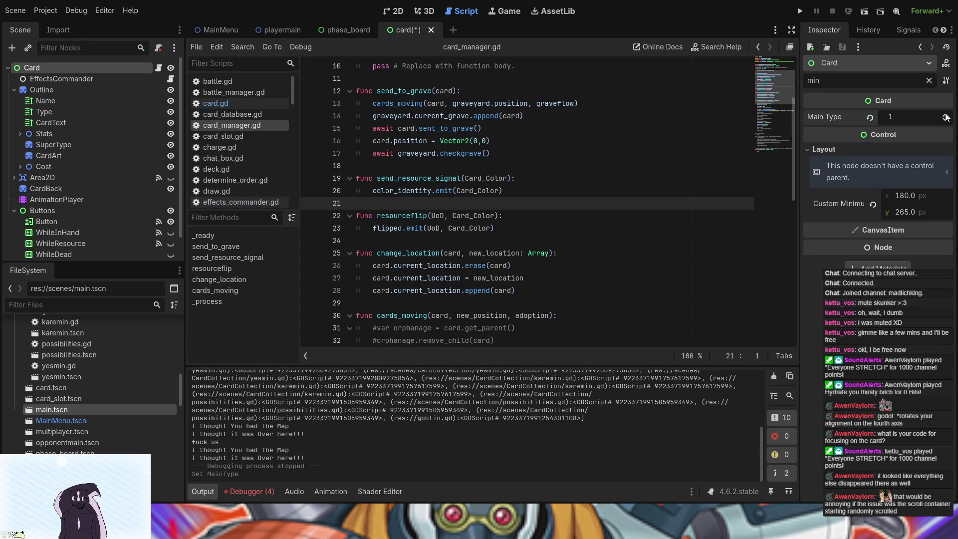
click(945, 120)
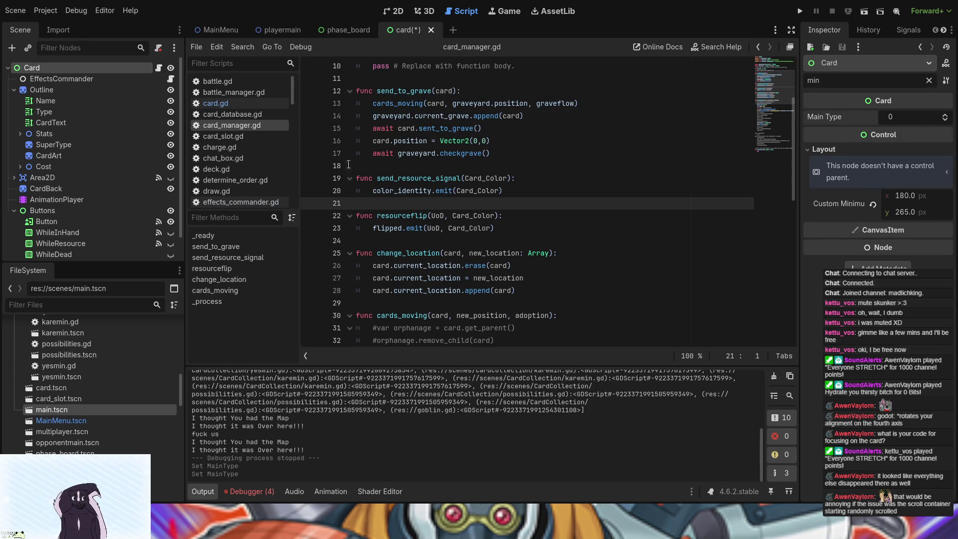
click(117, 82)
click(116, 73)
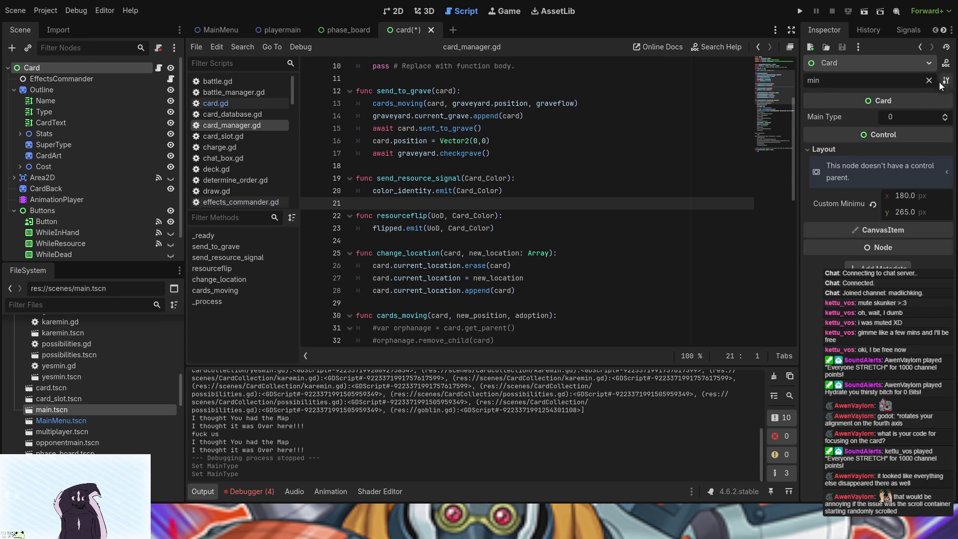
Step: Clear the Inspector's 'min' filter and scroll through Card's full property list
click(929, 80)
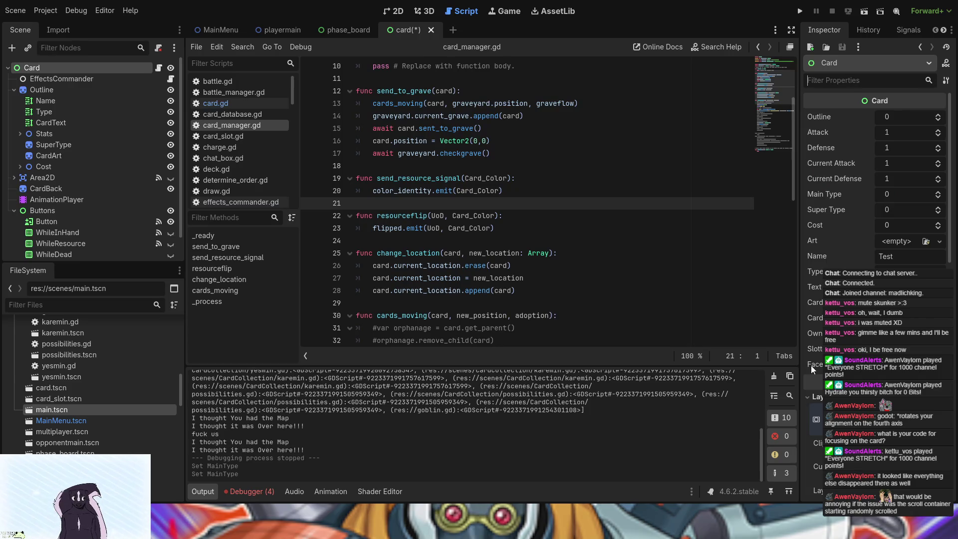
scroll(813, 365, down, 5)
scroll(817, 367, down, 1)
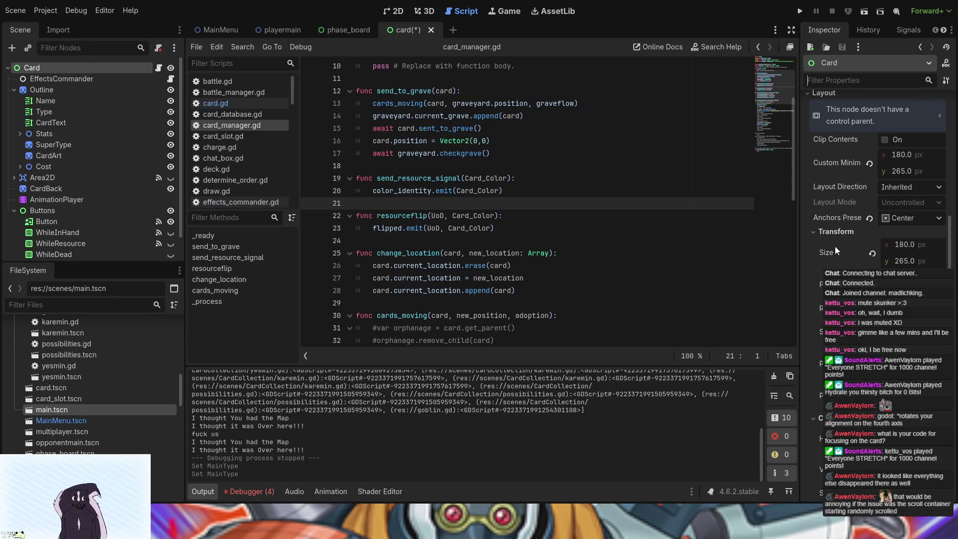
scroll(898, 191, up, 5)
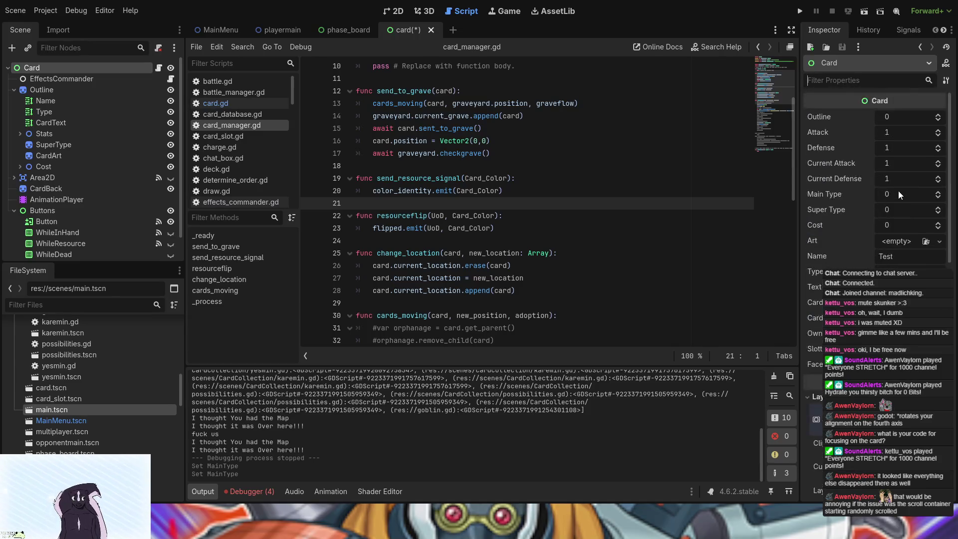
scroll(856, 251, down, 5)
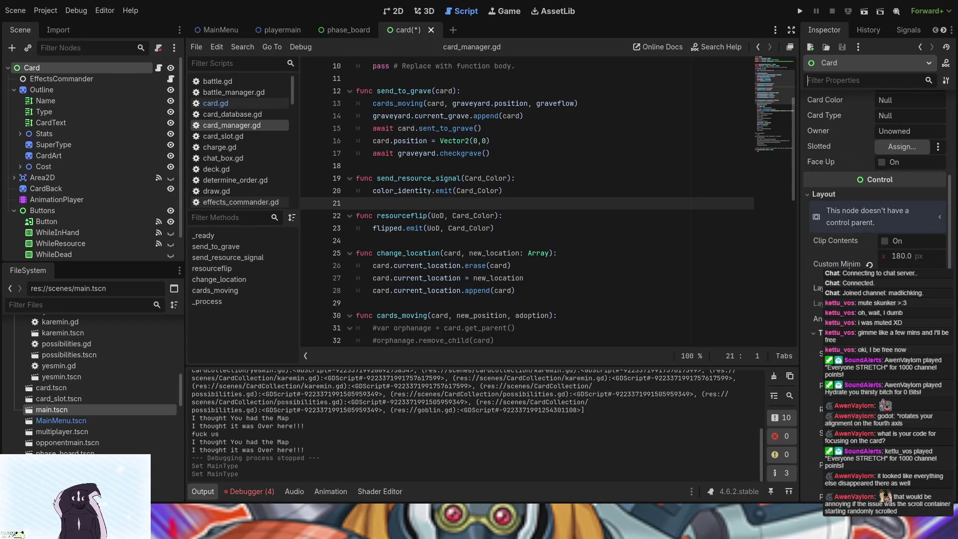